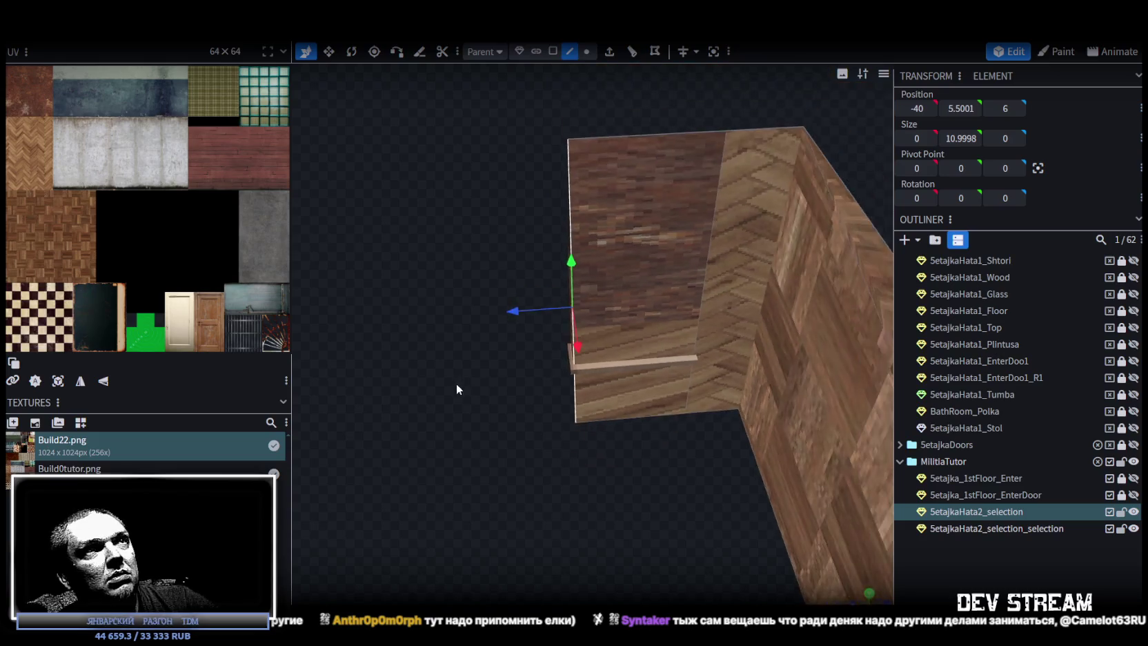
Step: Extrude the window wall face outward 2 units, then lower its top edge by 2.75
click(609, 56)
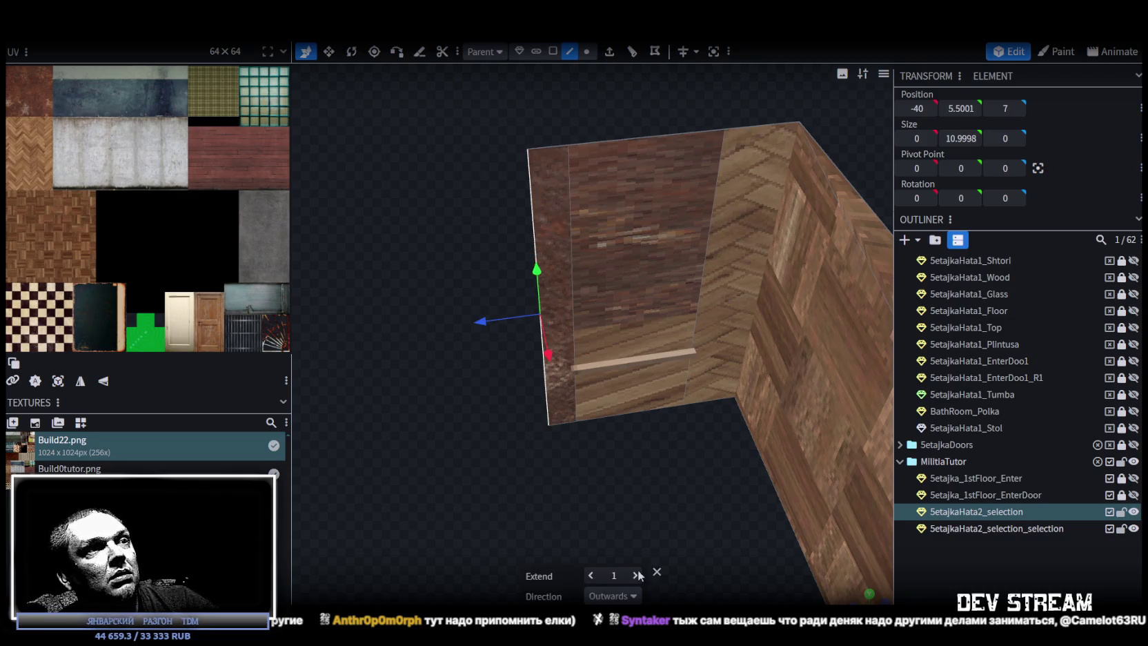
click(640, 573)
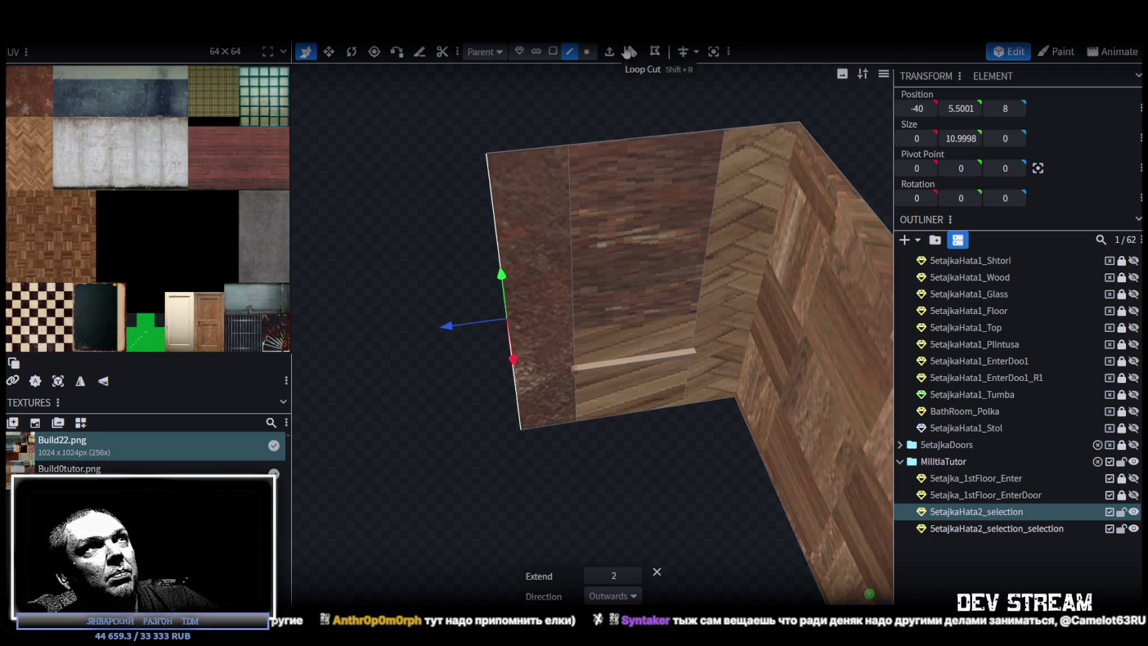
mouse_move(542, 110)
mouse_down()
mouse_move(845, 122)
mouse_move(716, 219)
mouse_move(587, 110)
mouse_up()
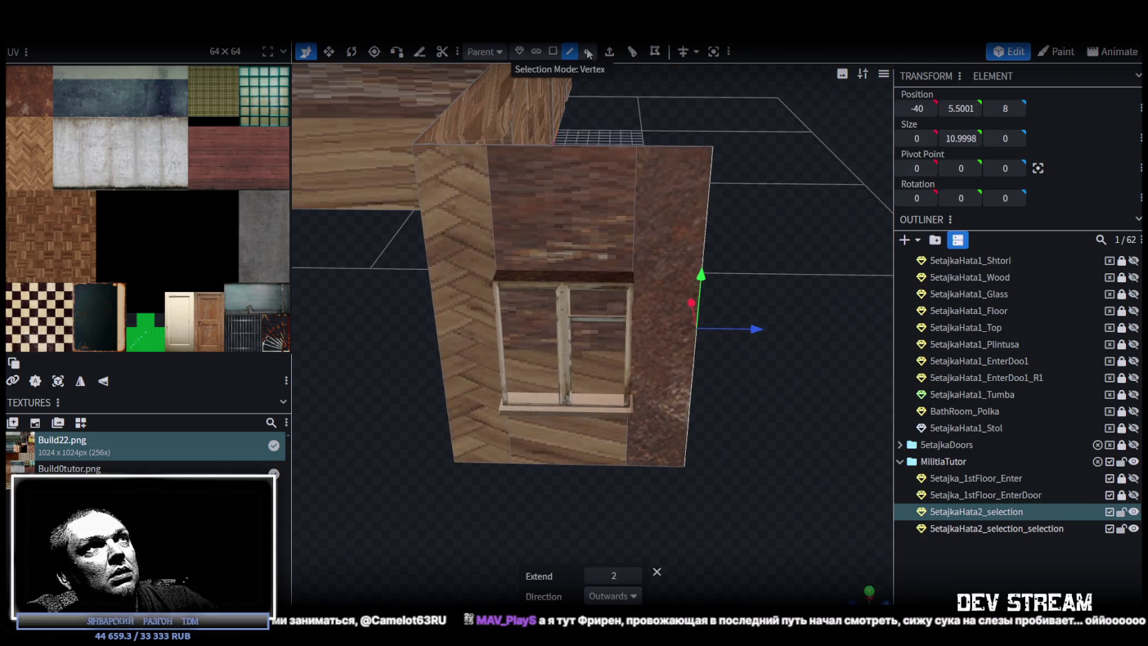
click(572, 143)
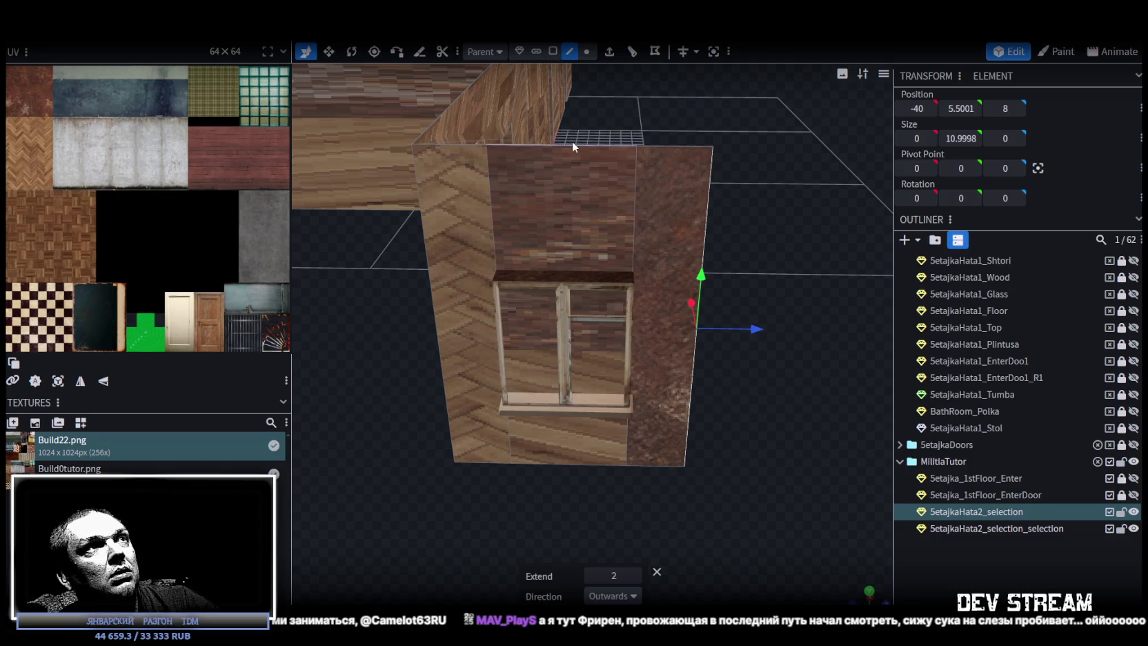
mouse_move(571, 138)
mouse_down()
mouse_move(563, 188)
mouse_move(585, 464)
mouse_move(563, 303)
mouse_up()
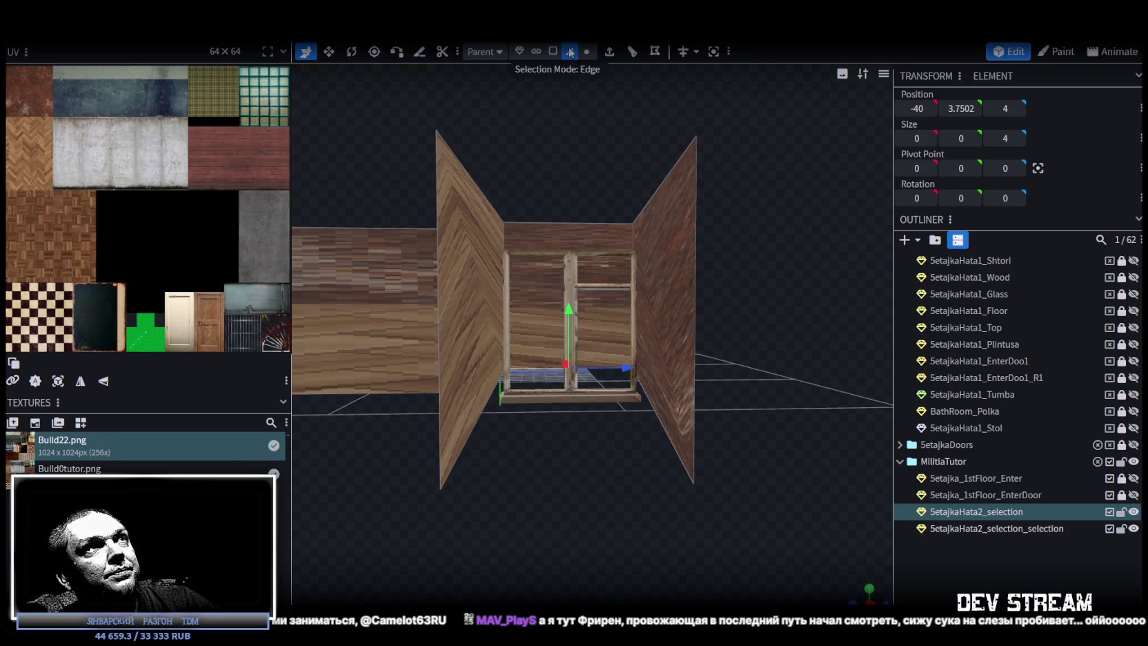
click(550, 421)
click(476, 419)
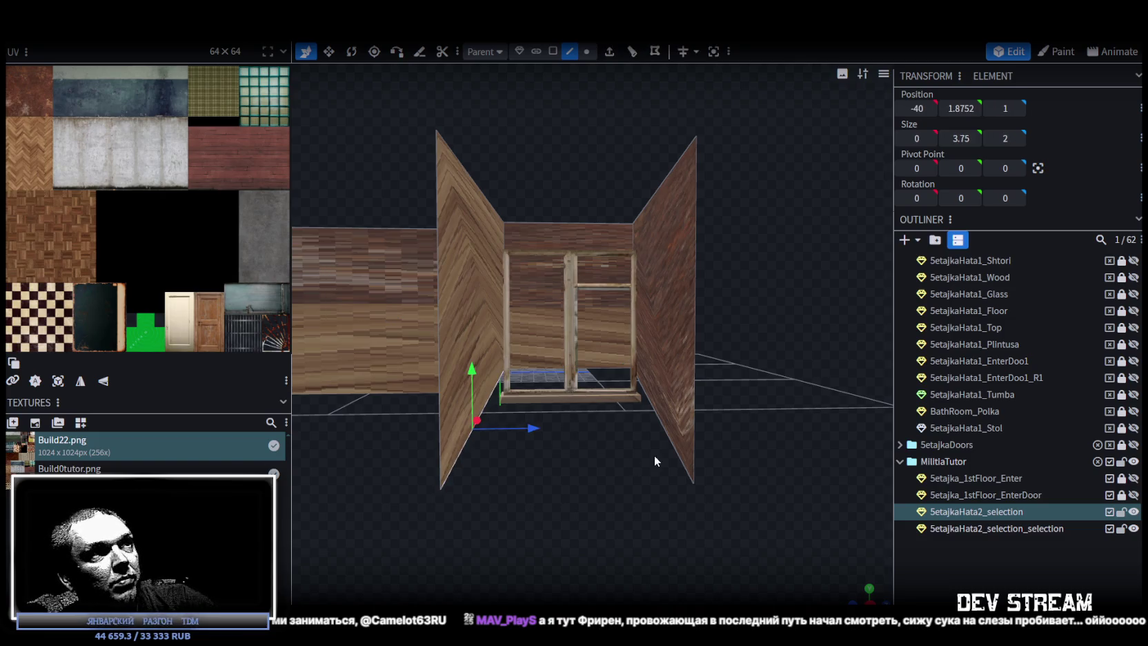
click(668, 428)
drag(785, 344, 772, 332)
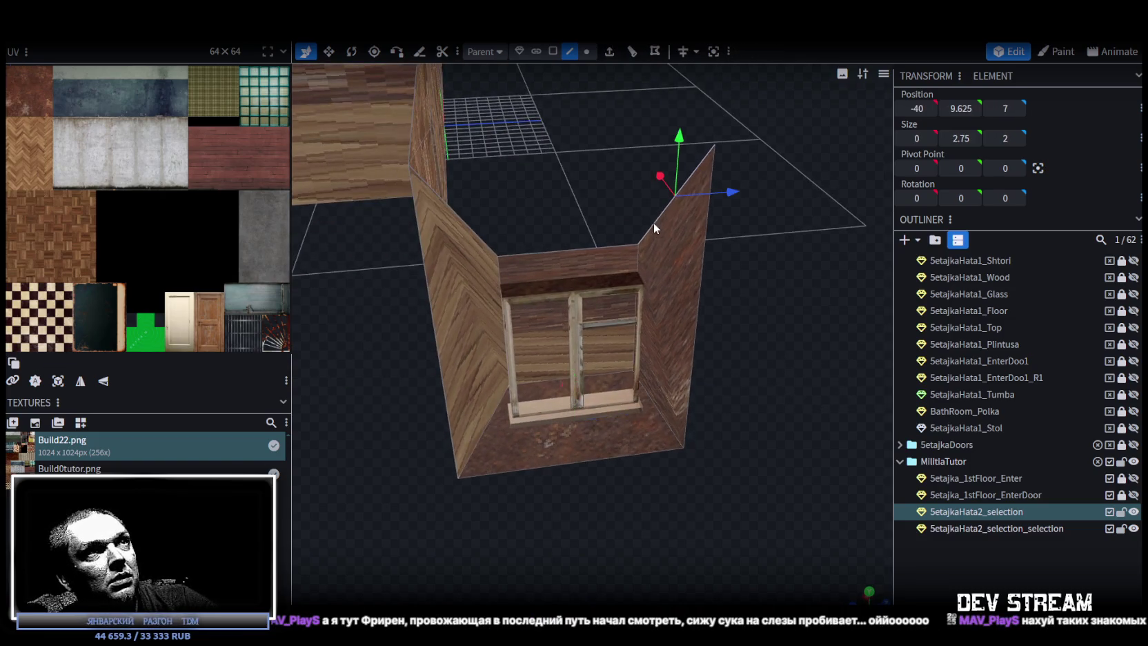
click(473, 231)
drag(472, 231, 791, 119)
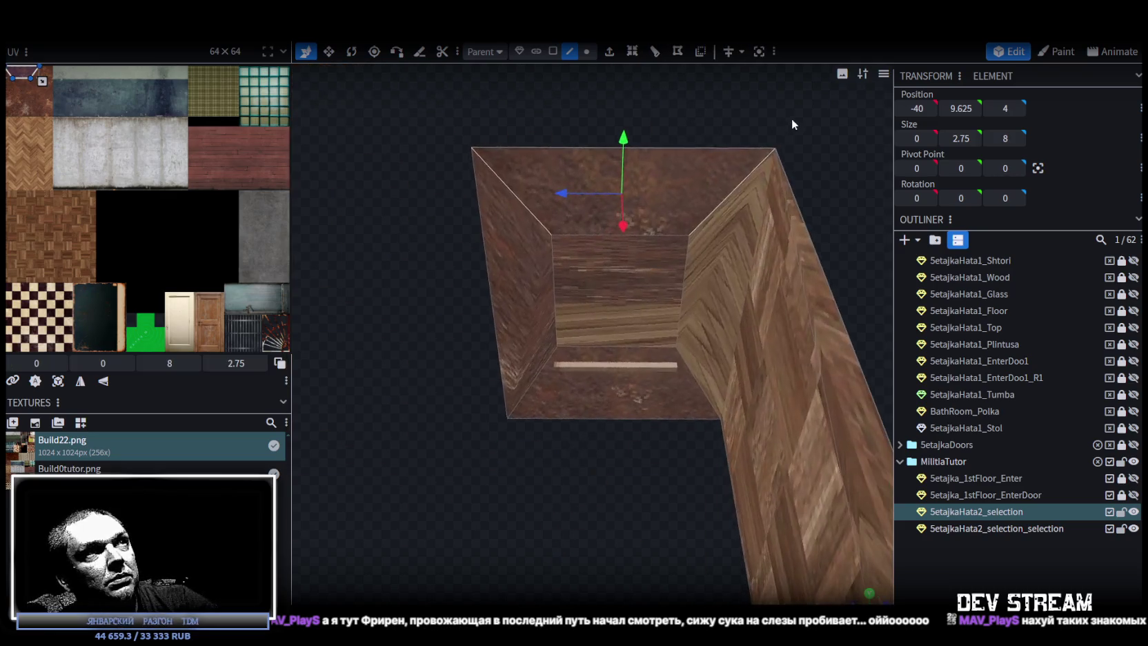
click(550, 52)
click(616, 373)
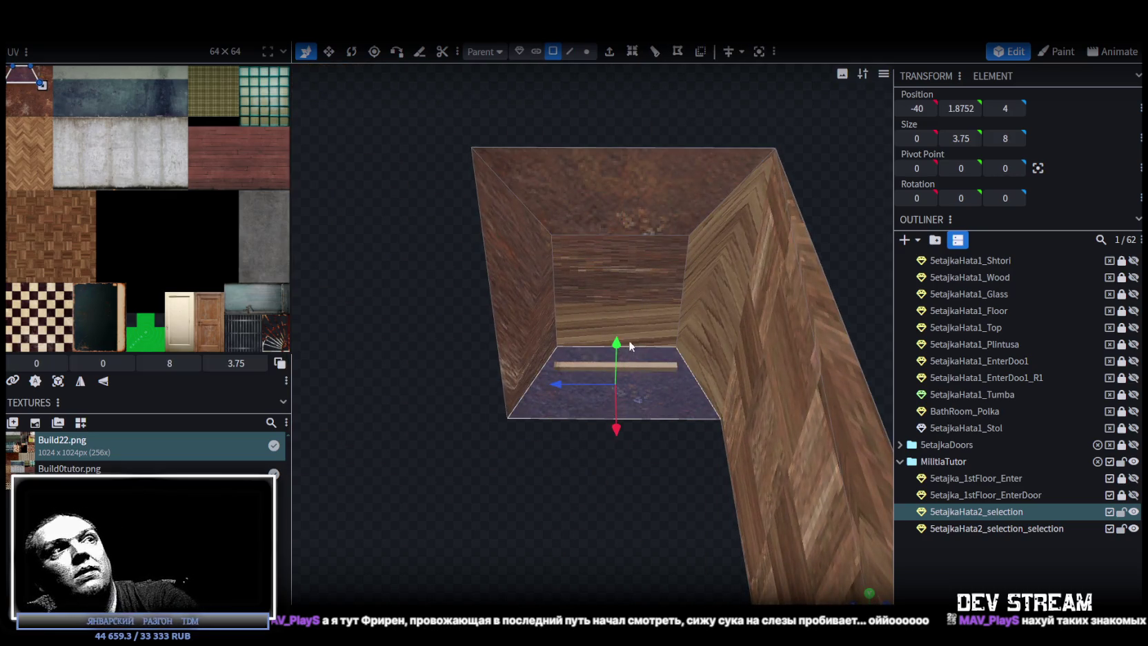
click(619, 294)
mouse_move(614, 446)
mouse_down()
mouse_move(572, 473)
mouse_move(667, 462)
mouse_move(516, 150)
mouse_up()
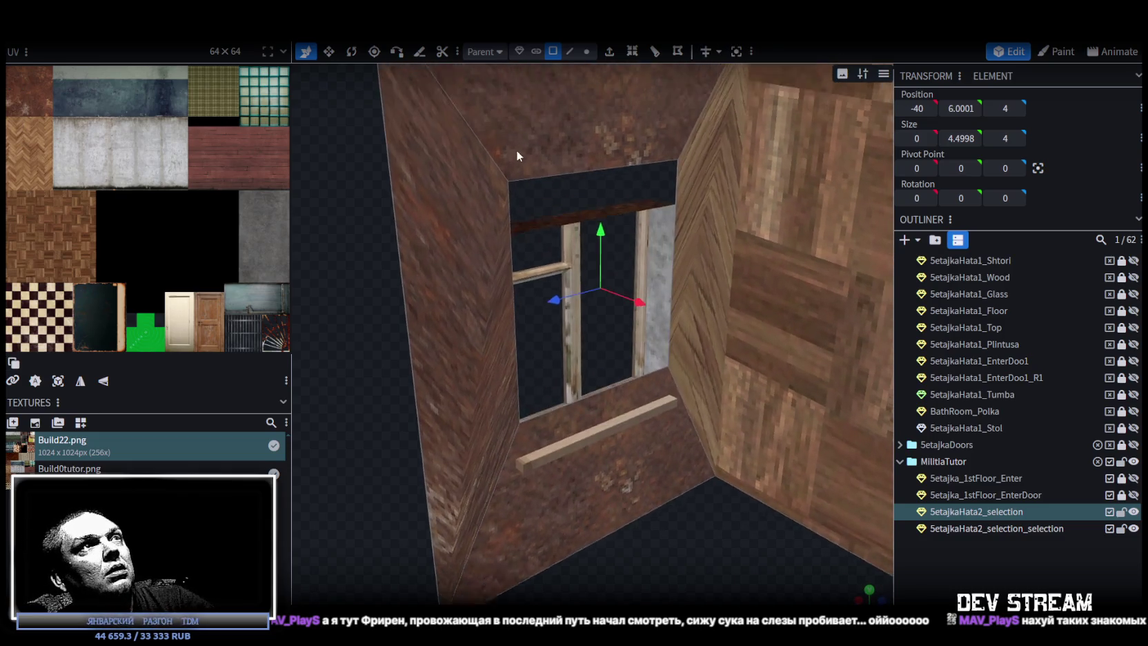
click(570, 51)
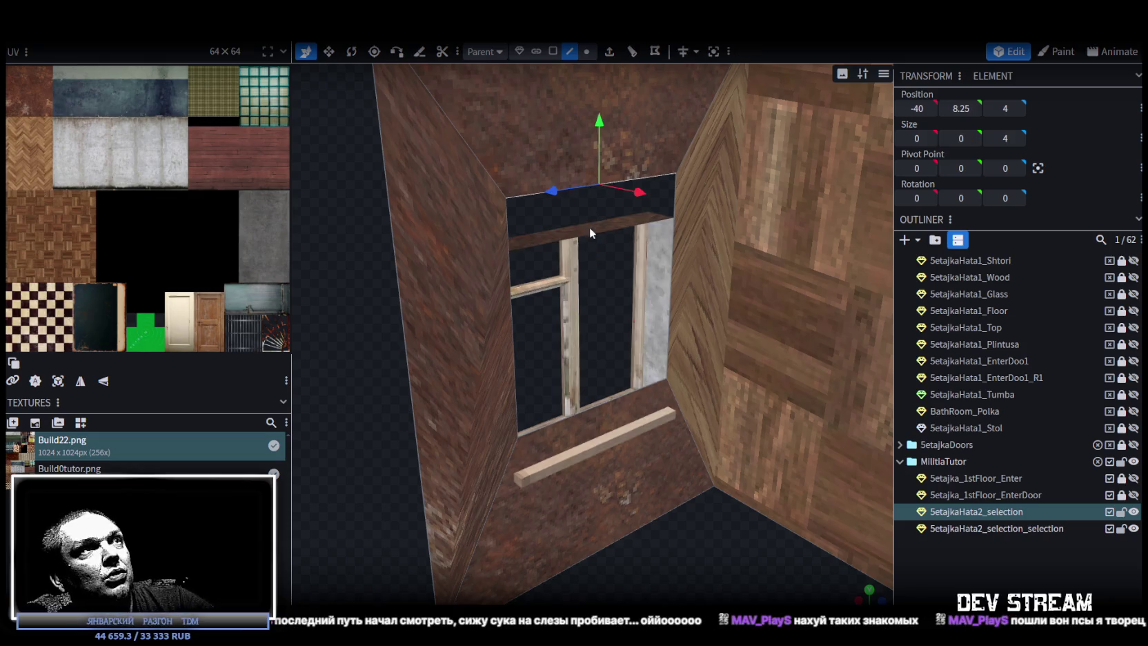
click(590, 228)
click(600, 232)
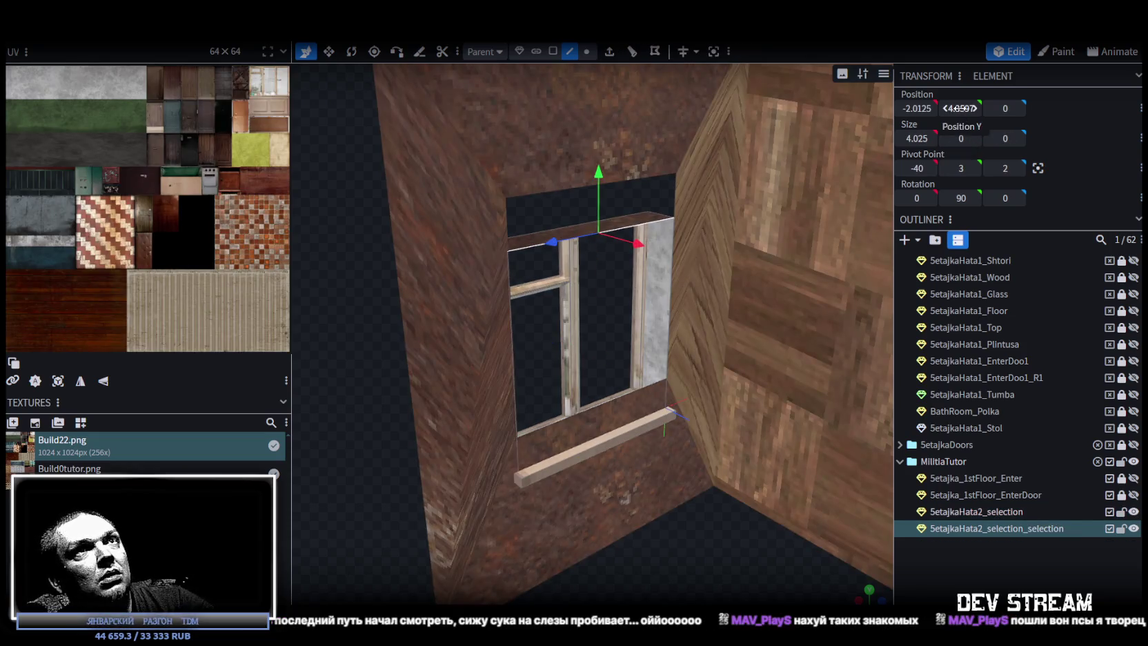
click(567, 188)
key(v)
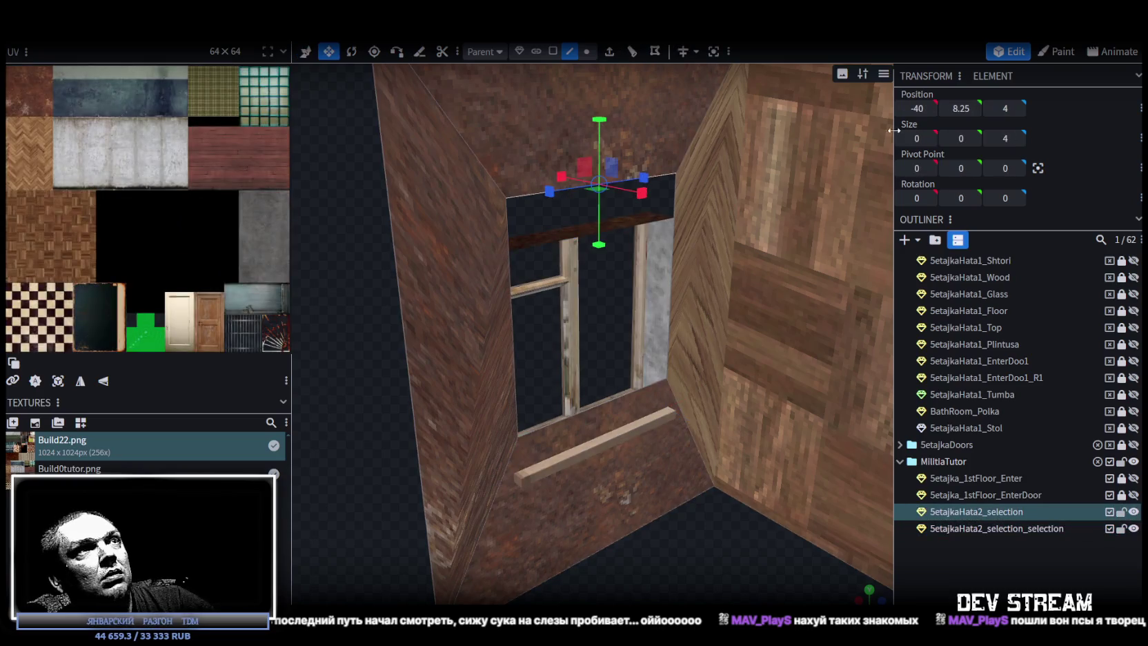
drag(961, 108, 931, 109)
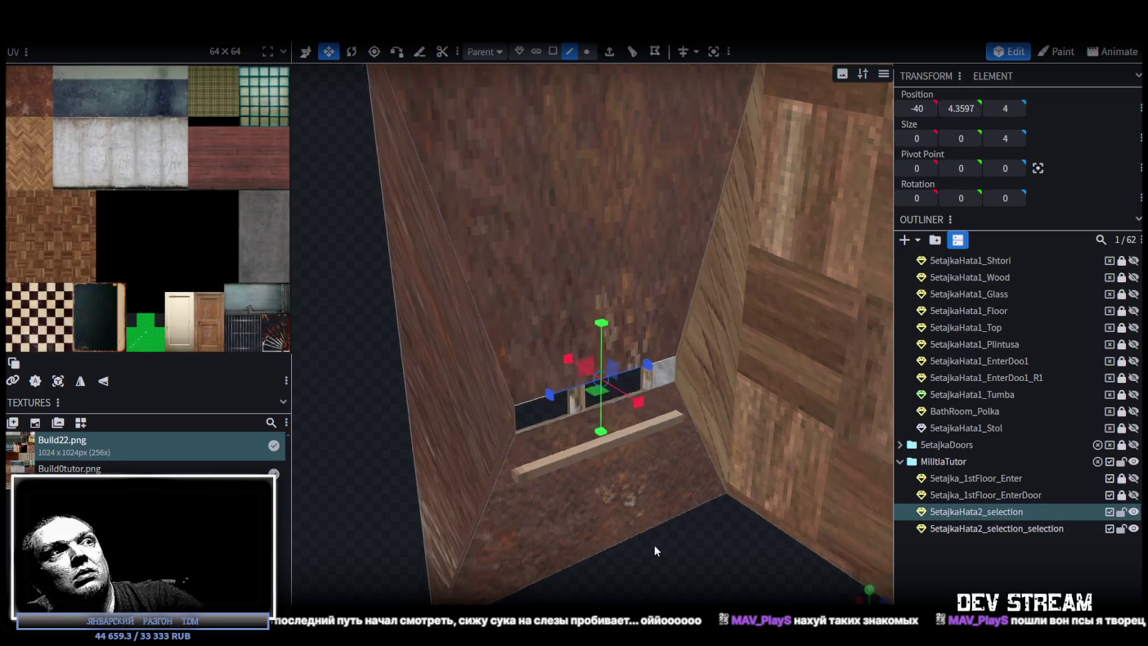
scroll(666, 544, down, 2)
scroll(652, 531, down, 2)
key(ctrl+z)
scroll(682, 518, down, 3)
mouse_move(720, 525)
mouse_down()
mouse_move(619, 452)
mouse_move(700, 483)
mouse_move(632, 491)
mouse_move(594, 466)
mouse_up()
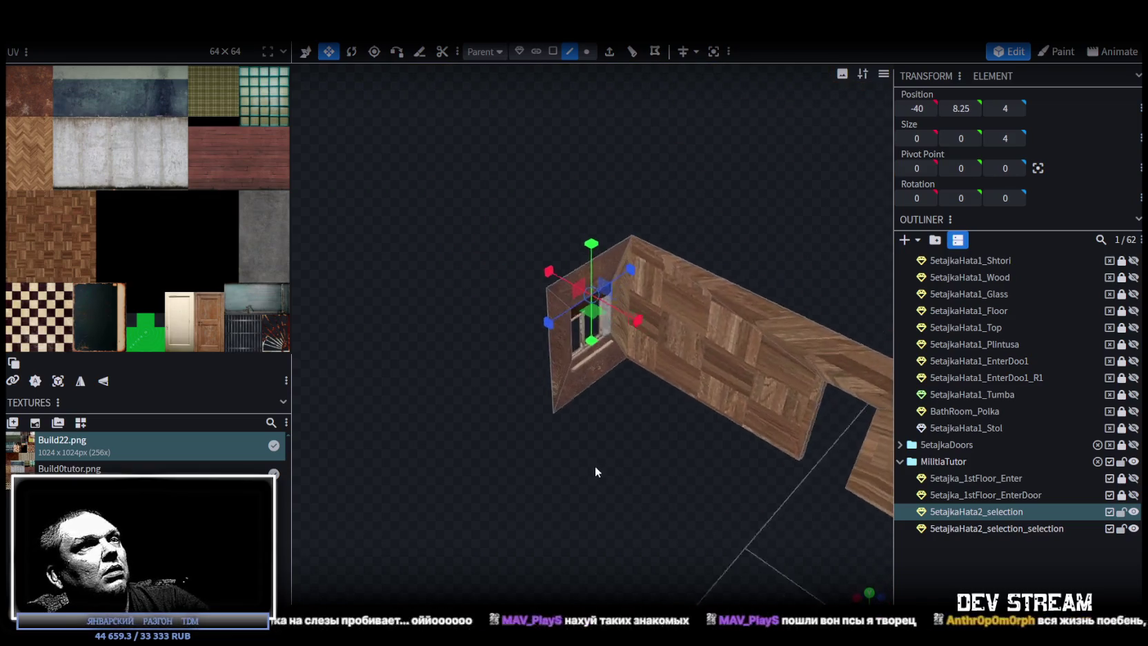
ctrl+click(985, 527)
right_click(984, 531)
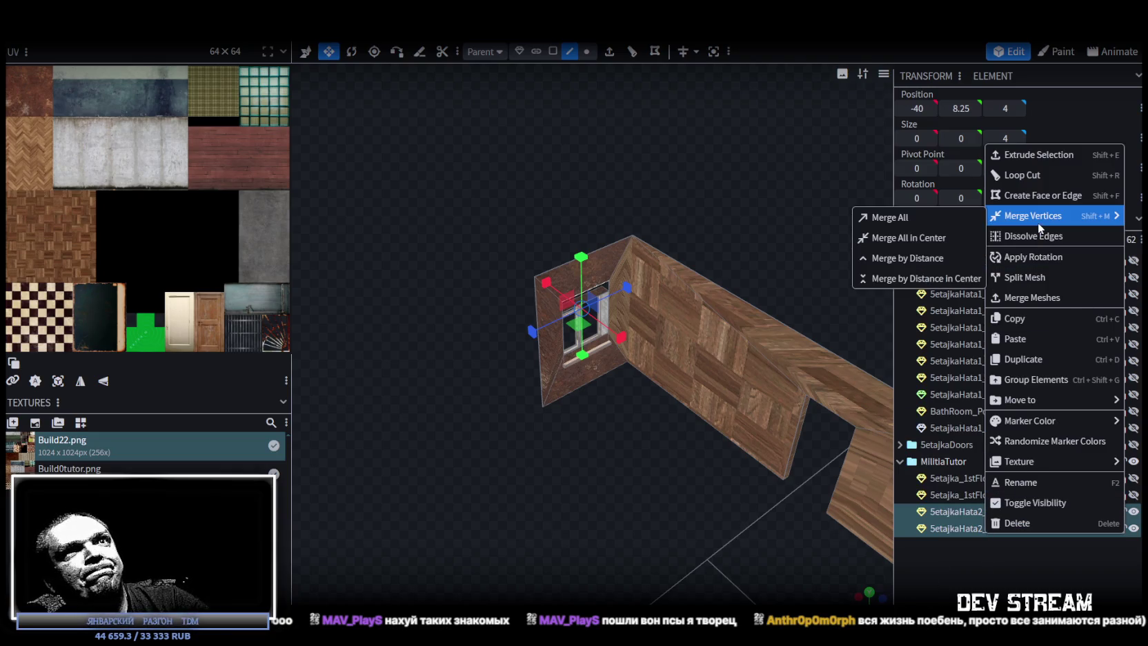
Step: Lower the top reveal edge onto the window's top and merge the overlapping vertices
click(1035, 297)
drag(770, 282, 612, 439)
scroll(661, 475, up, 5)
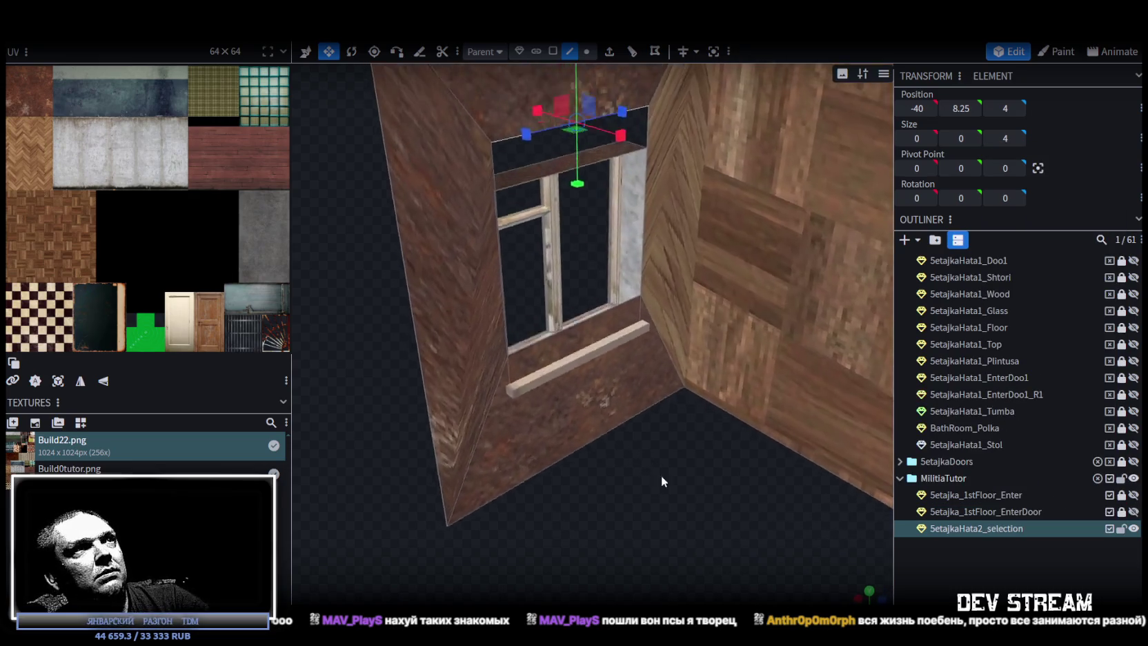
drag(965, 109, 953, 111)
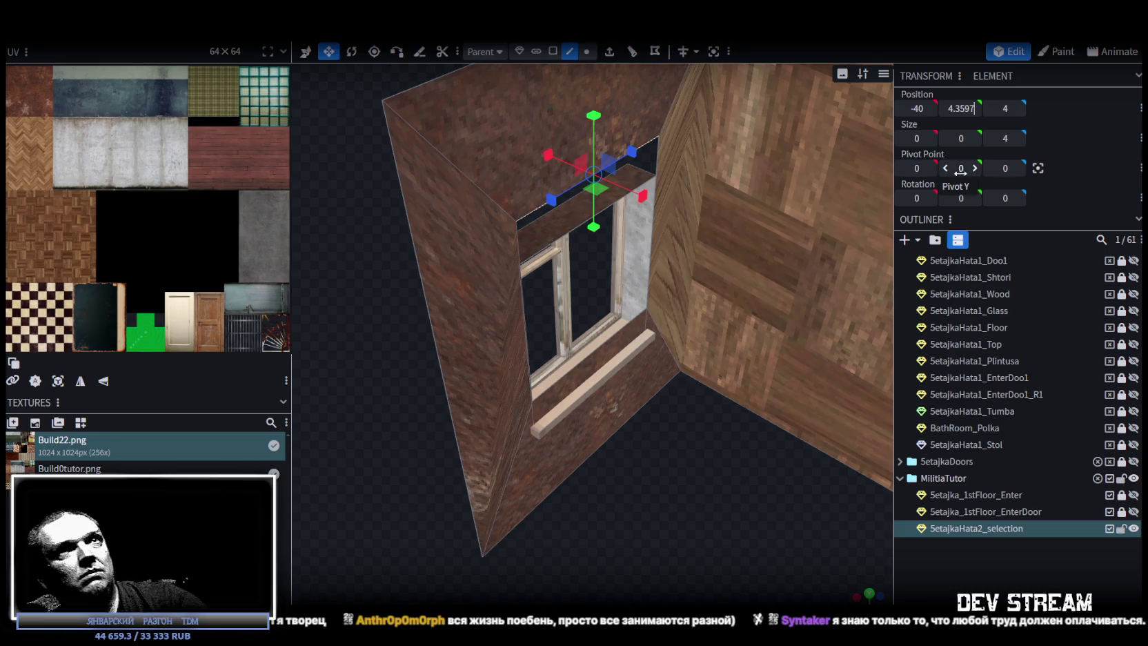
key(ctrl+z)
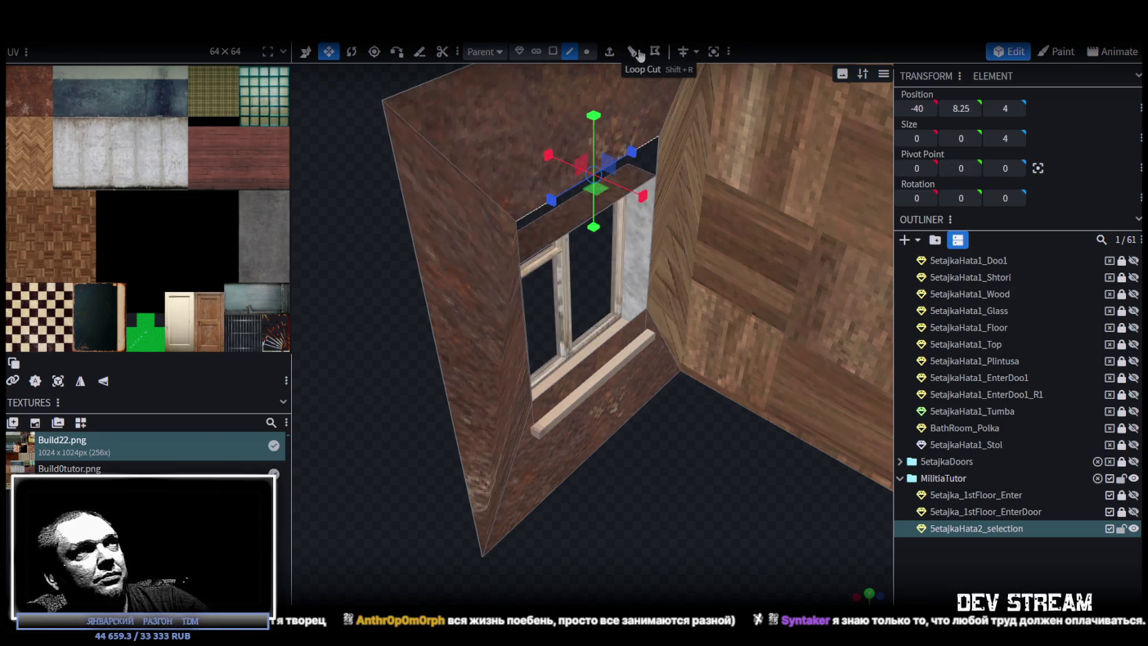
drag(593, 181, 599, 219)
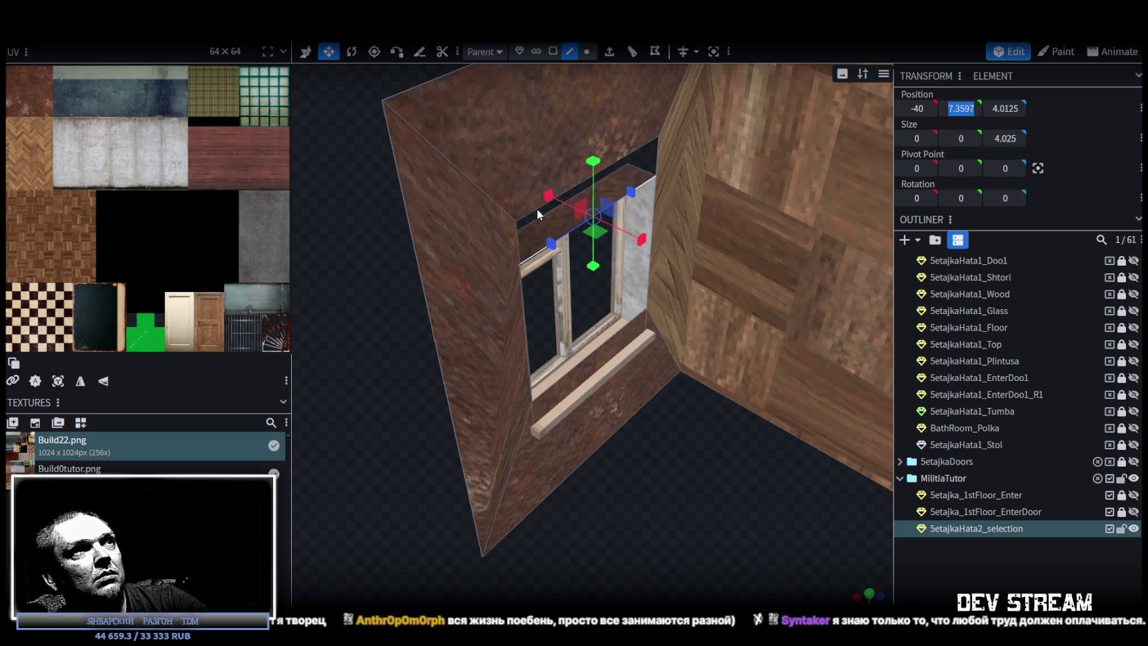
key(ctrl+z)
drag(593, 207, 730, 383)
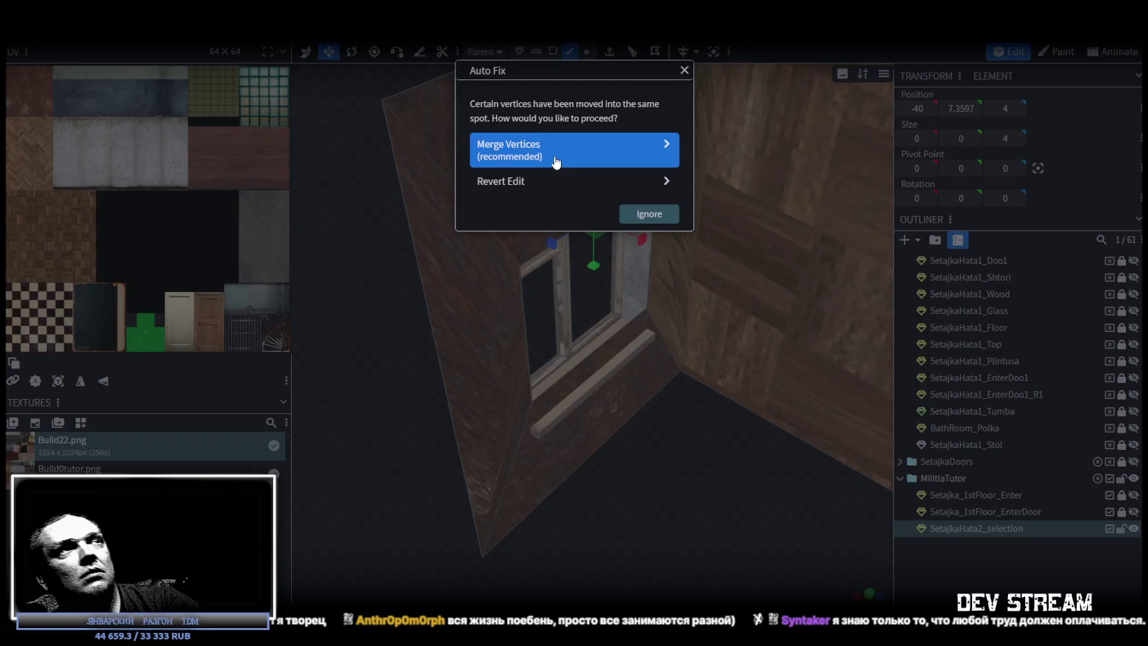
click(508, 149)
Step: Drop the bottom reveal edge to sill level and merge the overlapping vertices
drag(630, 460, 650, 462)
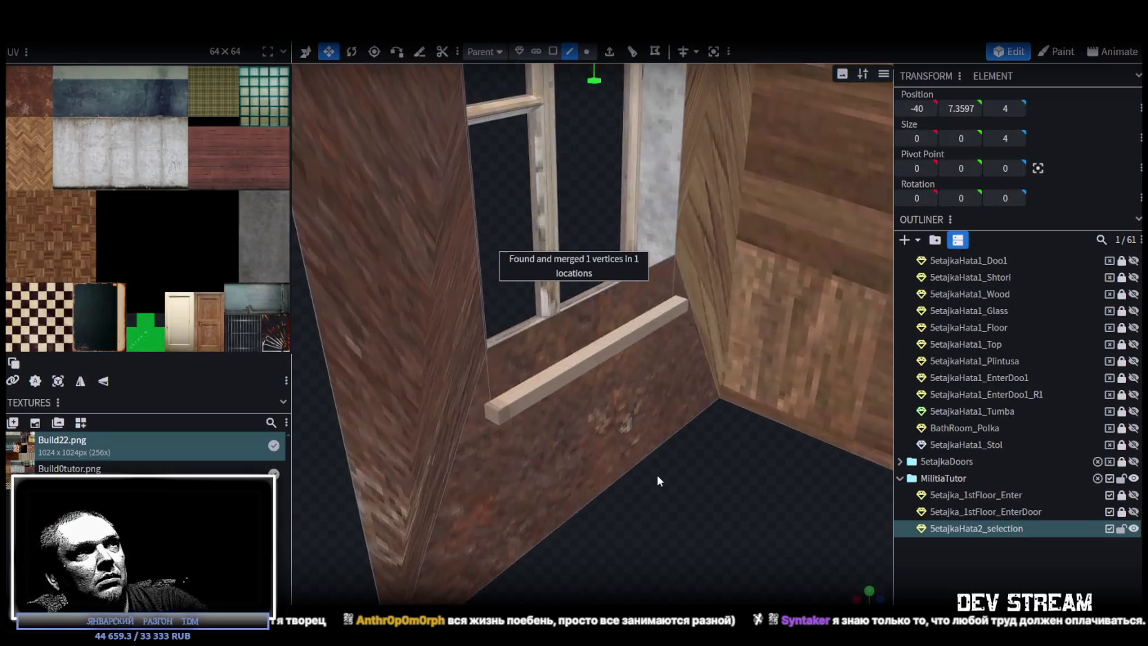
mouse_move(664, 251)
mouse_down()
mouse_move(696, 476)
mouse_move(578, 372)
mouse_up()
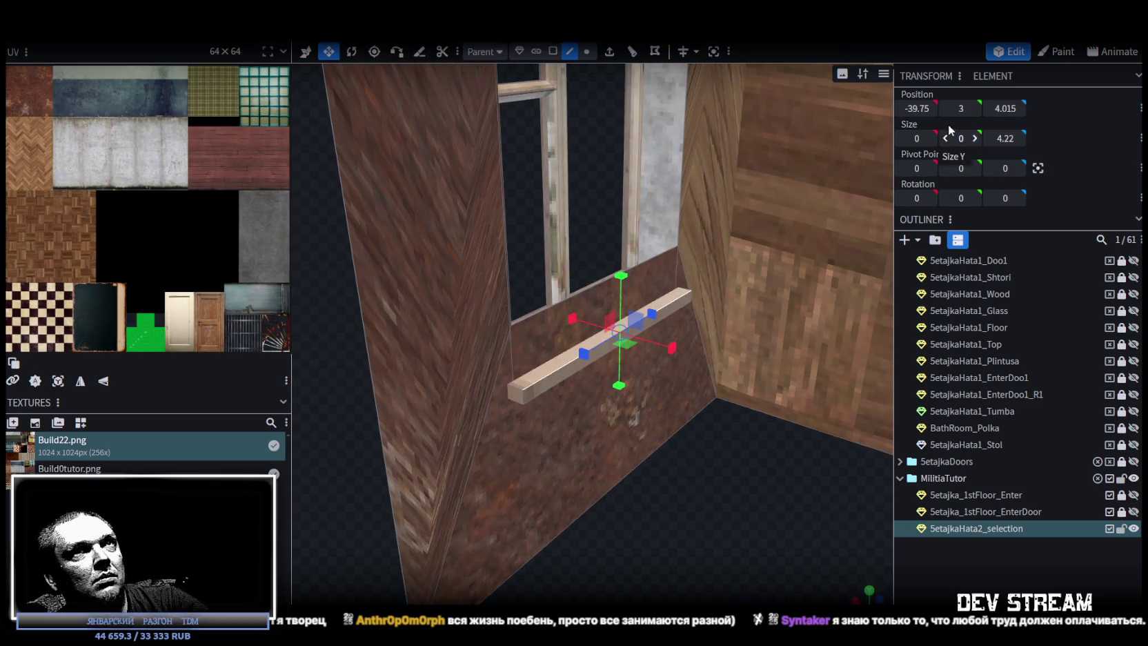
key(ctrl+z)
drag(957, 133, 945, 133)
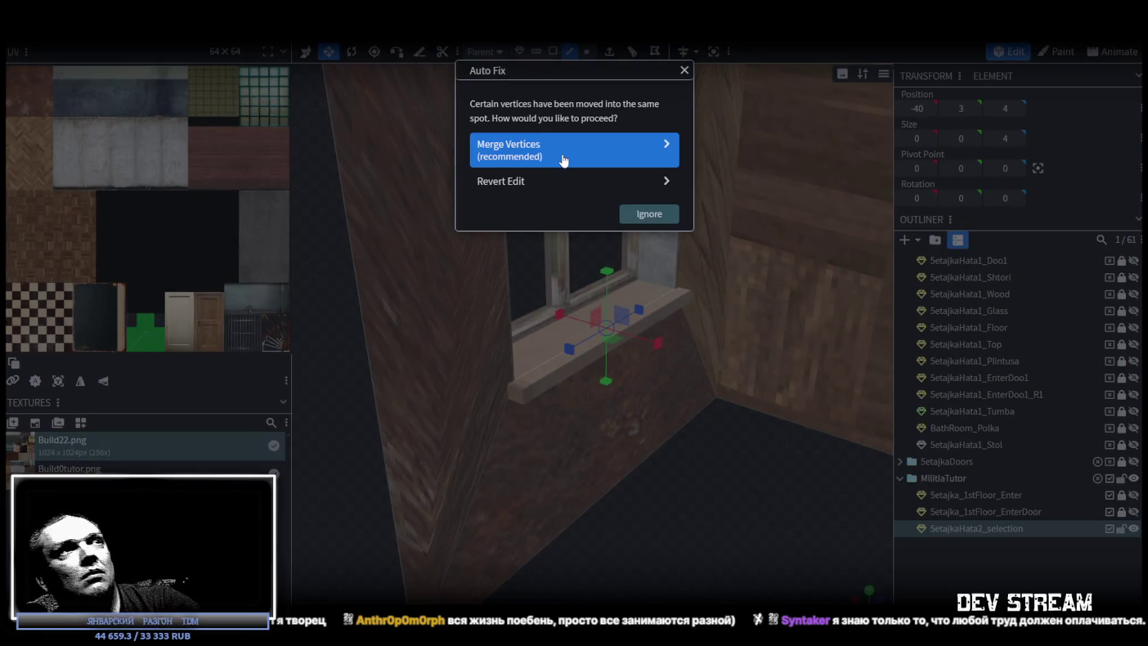
click(563, 158)
Step: Fit the left and right reveal sides against the frame and merge the overlapping vertices
mouse_move(744, 428)
mouse_down()
mouse_move(650, 498)
mouse_move(655, 482)
mouse_move(688, 498)
mouse_move(704, 199)
mouse_up()
click(684, 181)
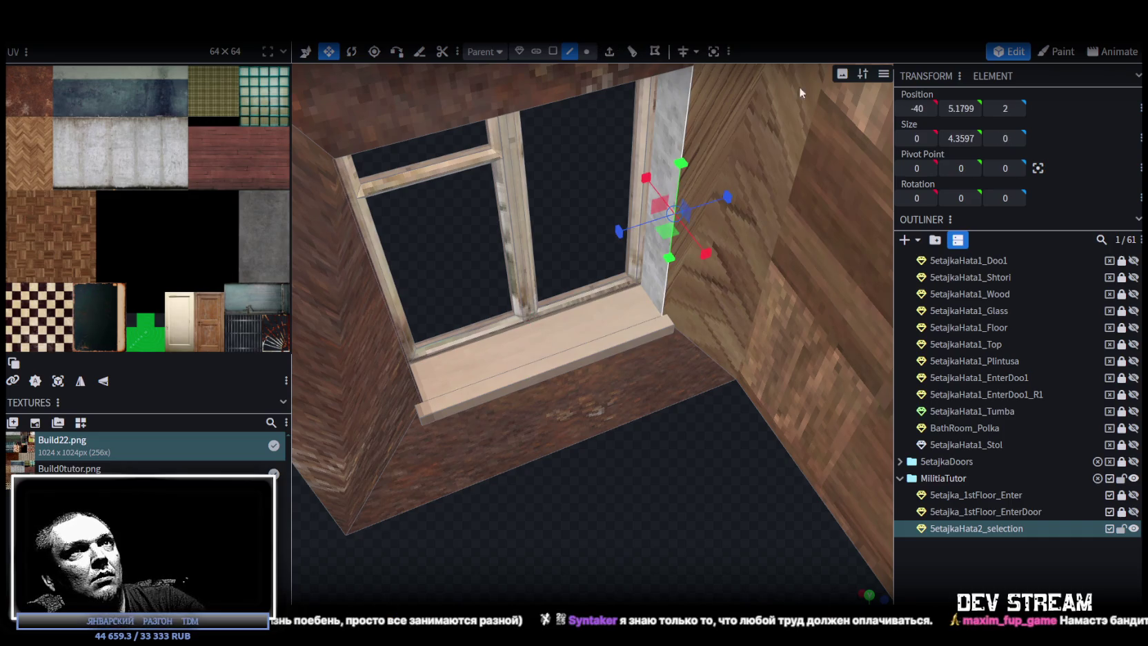
click(408, 370)
text(6.025)
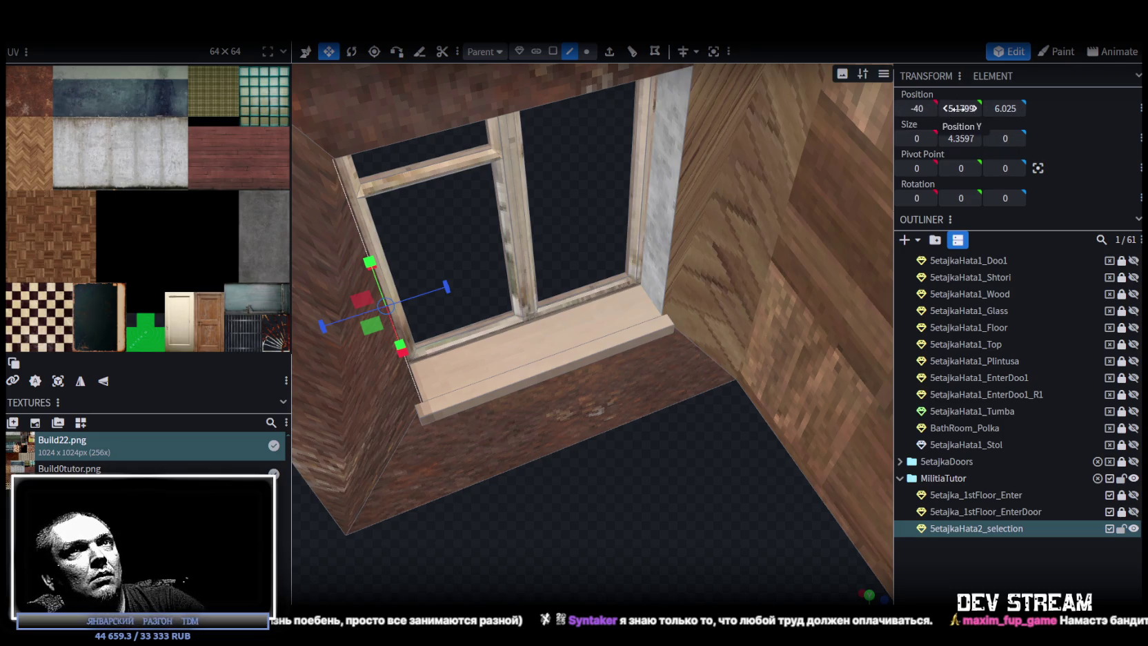
mouse_move(588, 239)
mouse_down()
mouse_move(666, 469)
mouse_move(613, 463)
mouse_up()
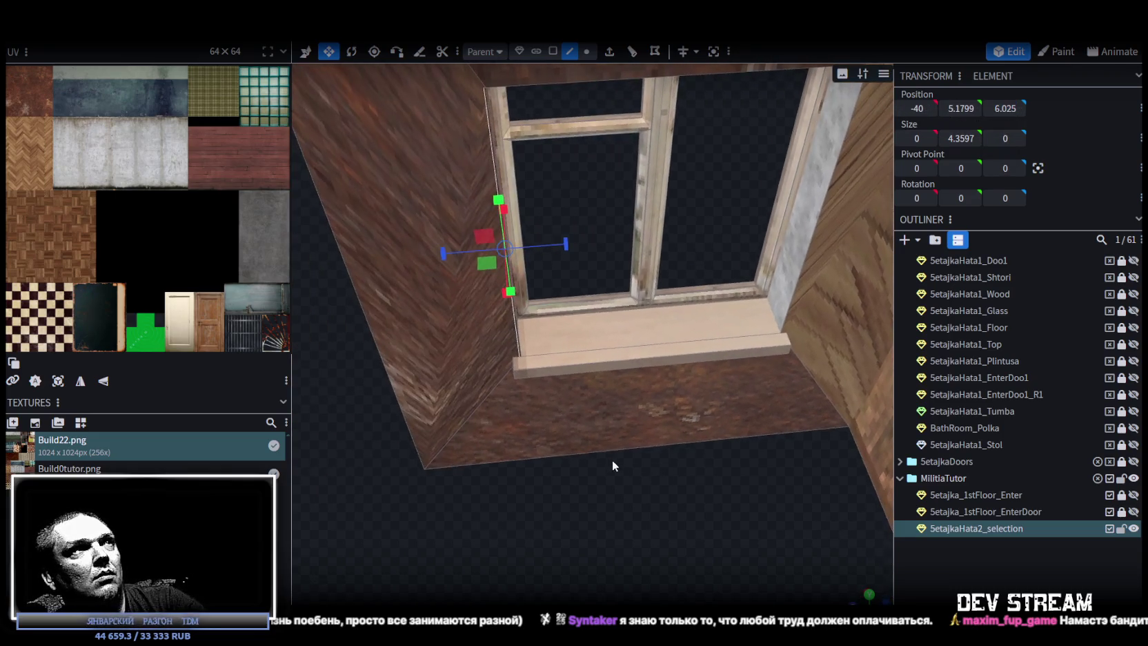
drag(488, 119, 492, 125)
key(ctrl+z)
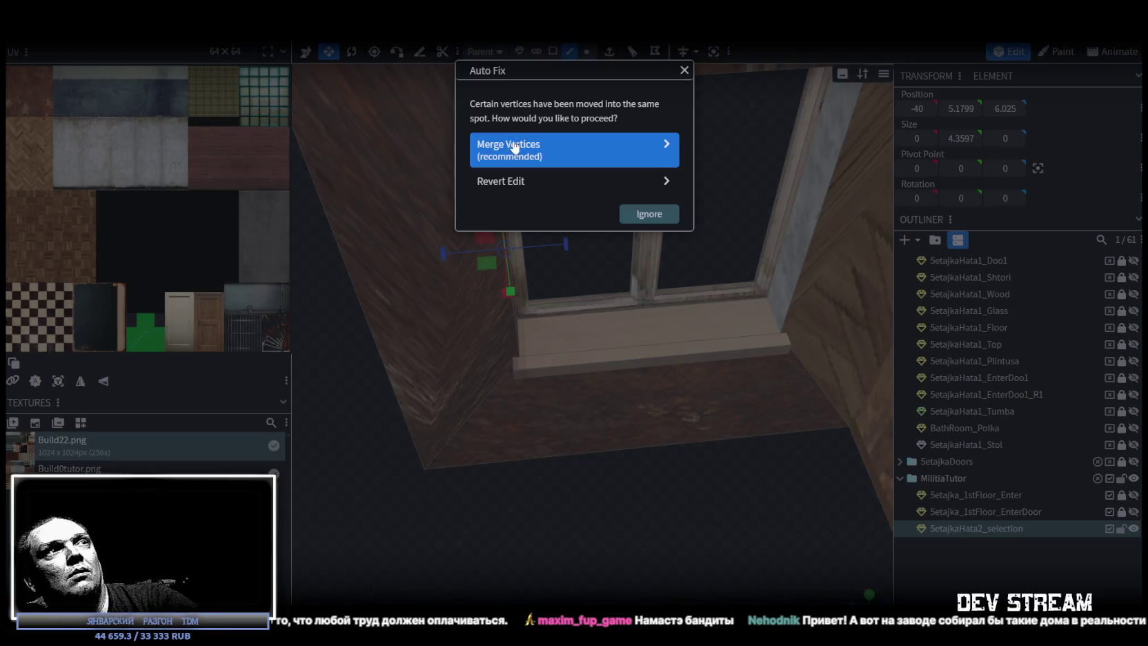
click(512, 147)
scroll(550, 326, down, 5)
click(587, 51)
mouse_move(626, 575)
mouse_down()
mouse_move(703, 509)
mouse_move(683, 469)
mouse_up()
scroll(664, 421, down, 4)
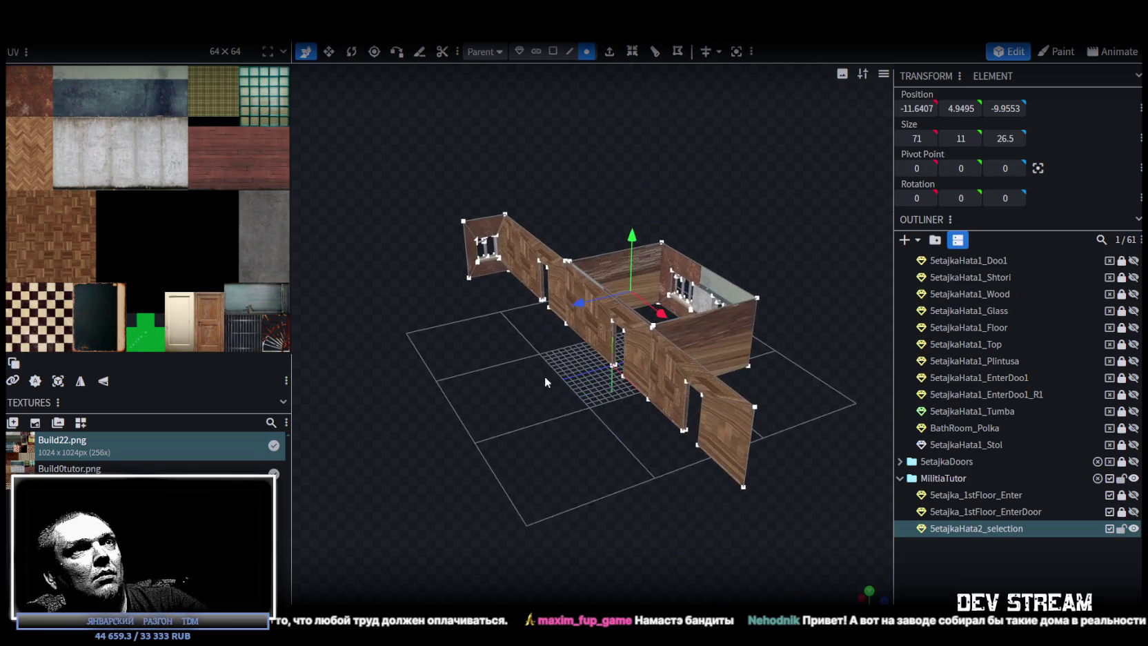
drag(632, 247, 629, 235)
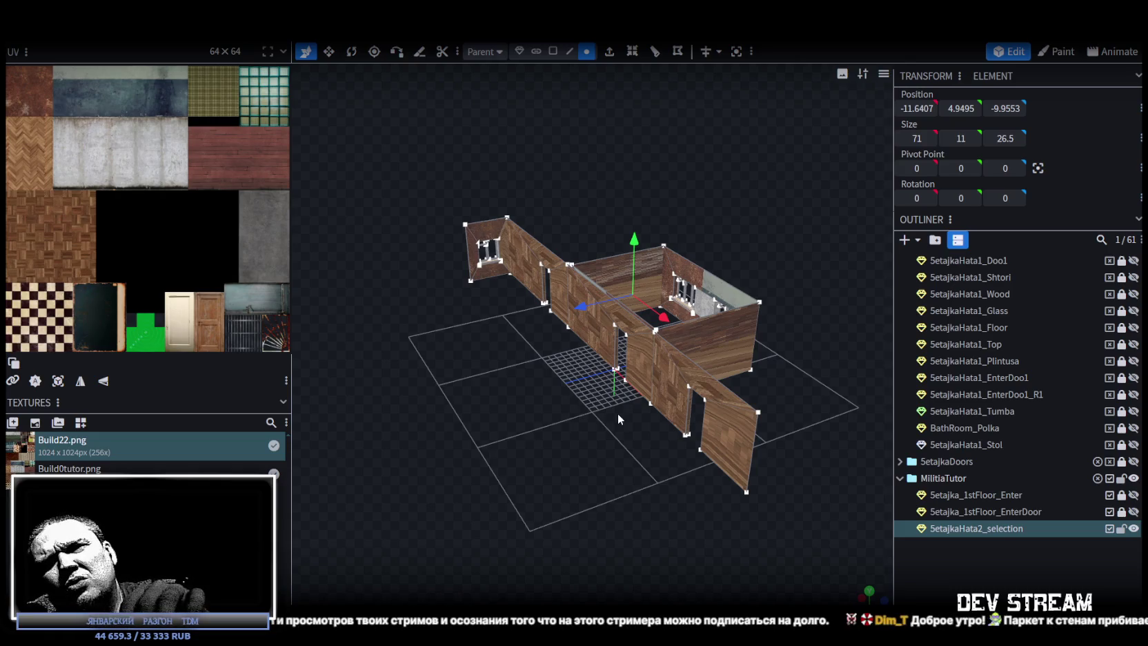
scroll(654, 382, up, 5)
Step: Stretch the thin door-frame piece in the parquet wall's doorway to 3.3 units wide
mouse_move(570, 371)
mouse_down()
mouse_move(669, 428)
mouse_move(702, 434)
mouse_up()
scroll(588, 427, up, 3)
mouse_move(588, 428)
mouse_down()
mouse_move(631, 455)
mouse_move(527, 394)
mouse_move(569, 424)
mouse_move(750, 439)
mouse_move(663, 227)
mouse_up()
click(569, 52)
drag(598, 390, 442, 276)
click(438, 275)
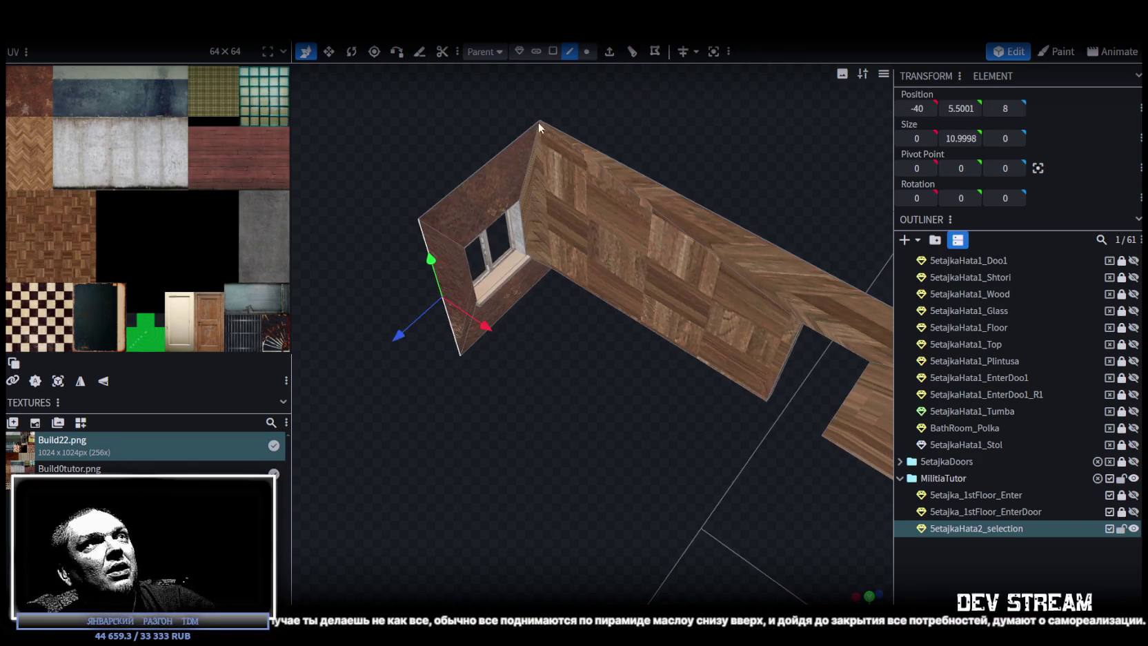
scroll(515, 415, down, 5)
mouse_move(639, 445)
mouse_down()
mouse_move(529, 398)
mouse_move(540, 380)
mouse_move(480, 371)
mouse_move(678, 352)
mouse_move(583, 356)
mouse_move(426, 395)
mouse_move(670, 236)
mouse_move(589, 327)
mouse_move(548, 301)
mouse_move(516, 374)
mouse_up()
scroll(516, 376, up, 3)
click(552, 51)
click(581, 305)
mouse_move(581, 305)
mouse_down()
mouse_move(559, 336)
mouse_move(508, 355)
mouse_move(606, 409)
mouse_move(834, 459)
mouse_move(612, 448)
mouse_move(617, 371)
mouse_move(612, 462)
mouse_move(623, 467)
mouse_move(627, 390)
mouse_move(616, 358)
mouse_up()
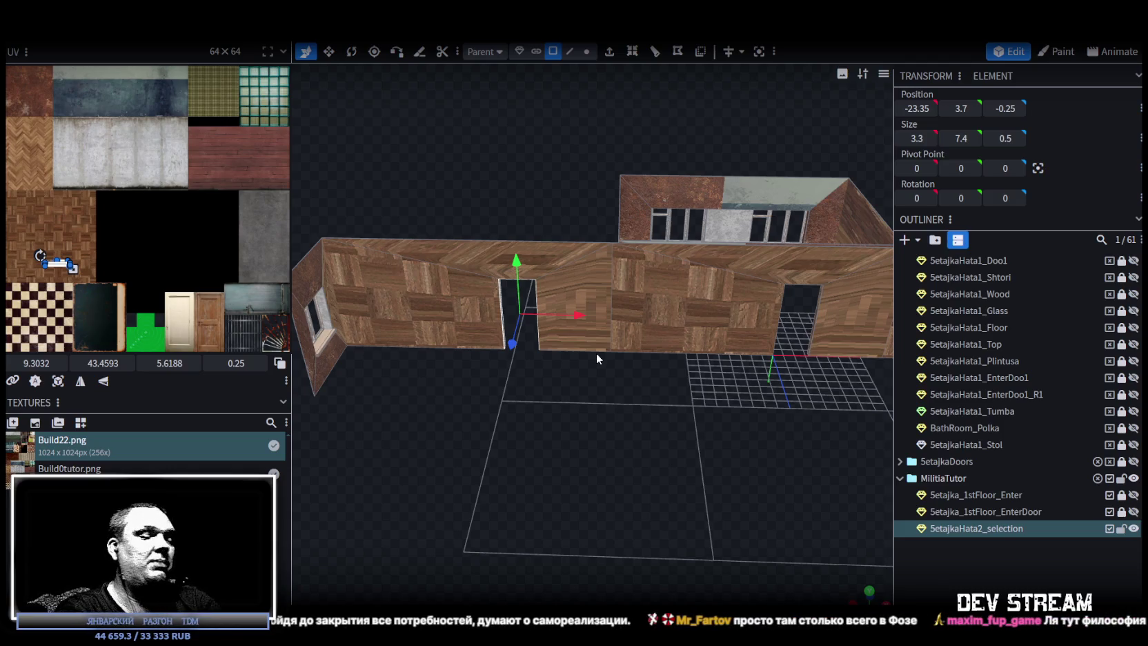
Step: Orbit around the door-frame piece to check it sits at -23.35, 3.7, -0.25 down to the floor
mouse_move(596, 352)
mouse_down()
mouse_move(547, 411)
mouse_move(475, 445)
mouse_move(574, 474)
mouse_move(713, 436)
mouse_move(657, 445)
mouse_move(616, 425)
mouse_move(498, 440)
mouse_move(399, 432)
mouse_move(700, 414)
mouse_up()
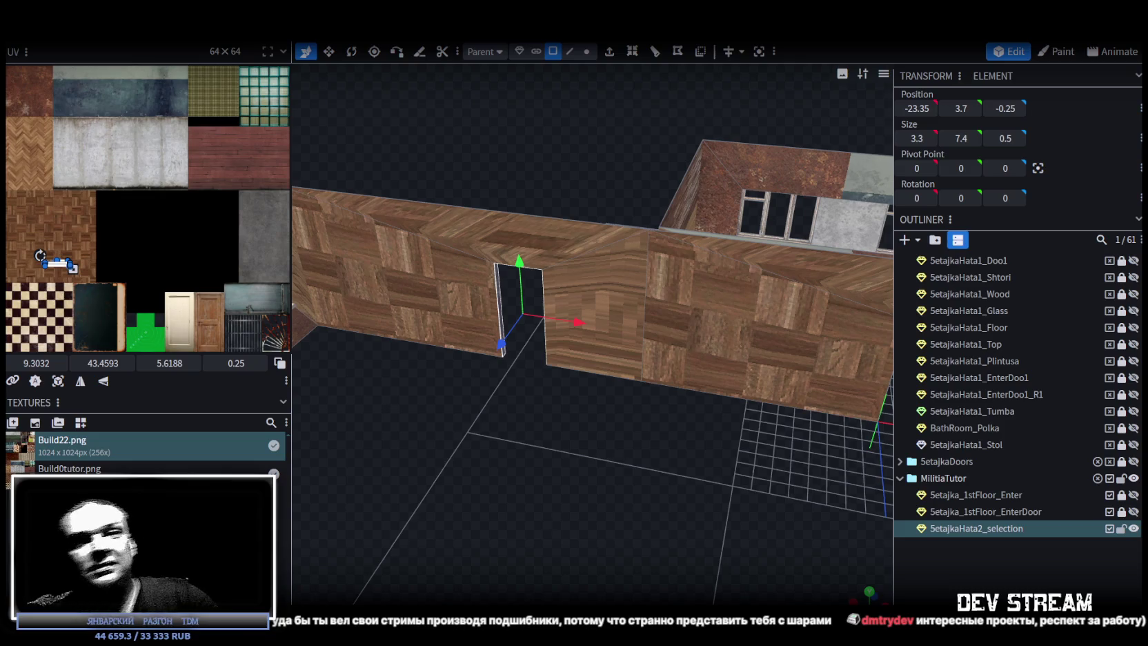
mouse_move(572, 497)
mouse_down()
mouse_move(494, 481)
mouse_move(603, 505)
mouse_move(484, 478)
mouse_move(531, 481)
mouse_move(553, 515)
mouse_move(599, 526)
mouse_move(618, 571)
mouse_move(557, 434)
mouse_move(616, 477)
mouse_move(705, 478)
mouse_move(733, 405)
mouse_move(578, 259)
mouse_up()
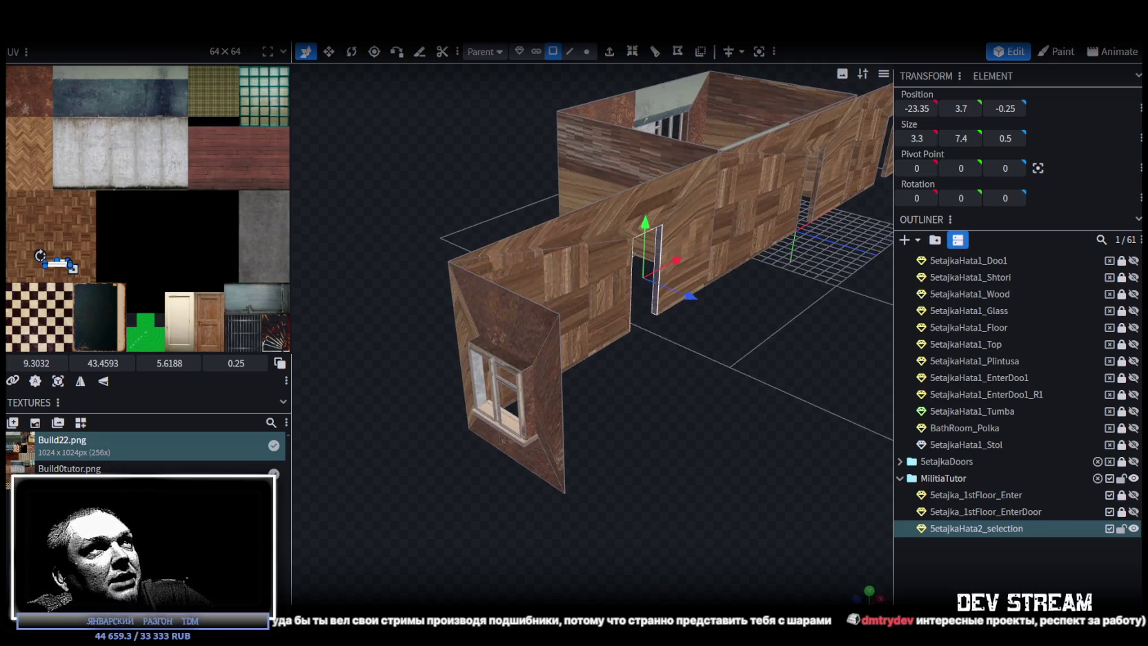
Step: Select all faces of the doorway wall and copy-paste them as a duplicate
click(578, 260)
shift+click(629, 193)
mouse_move(686, 236)
mouse_down()
mouse_move(708, 349)
mouse_move(639, 408)
mouse_move(642, 377)
mouse_move(498, 292)
mouse_up()
shift+click(649, 346)
right_click(498, 291)
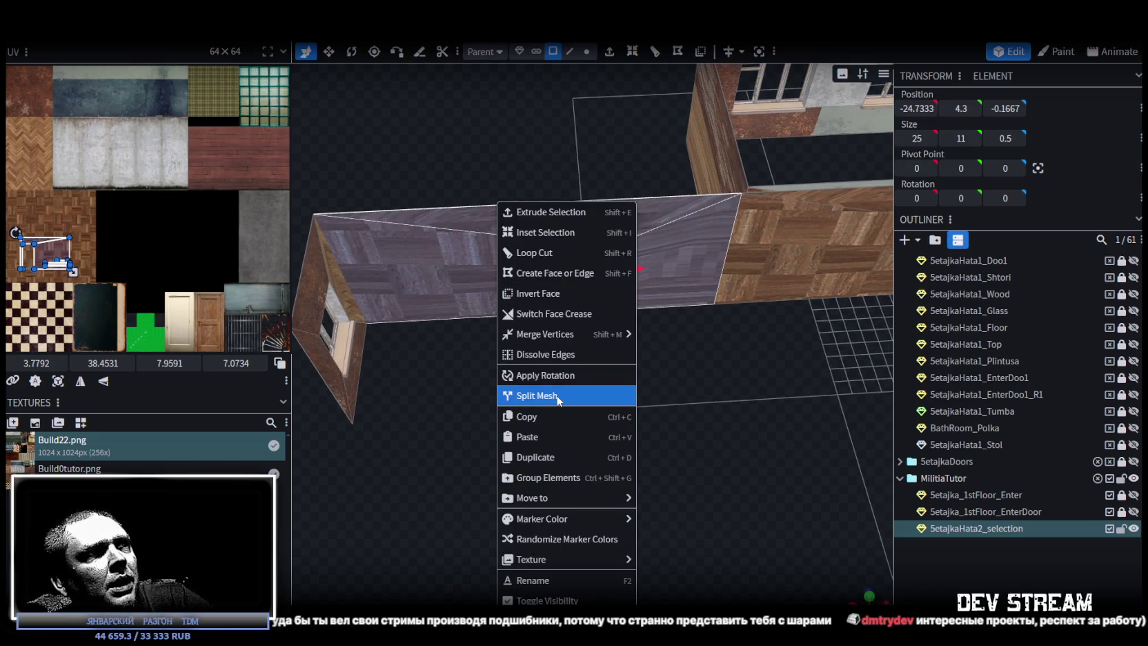
click(549, 419)
right_click(507, 325)
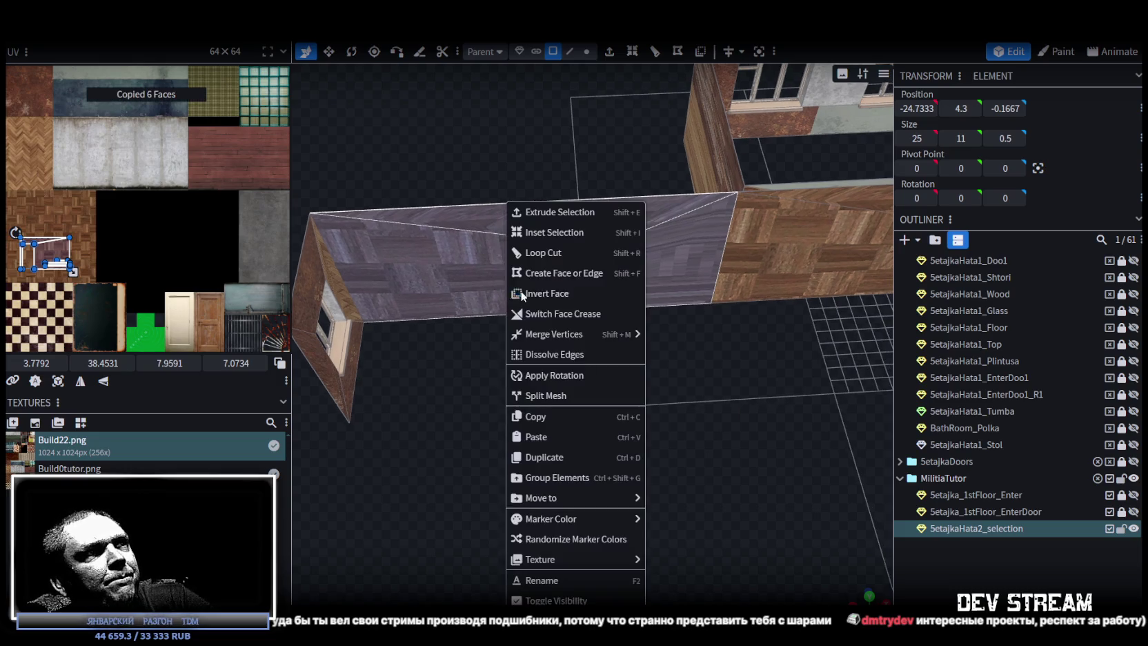
click(556, 436)
Step: Flip the copy along X, push it 8 units back along Z, and merge overlapping vertices
mouse_move(598, 445)
mouse_down()
mouse_move(500, 430)
mouse_move(441, 387)
mouse_up()
right_click(143, 63)
mouse_move(183, 68)
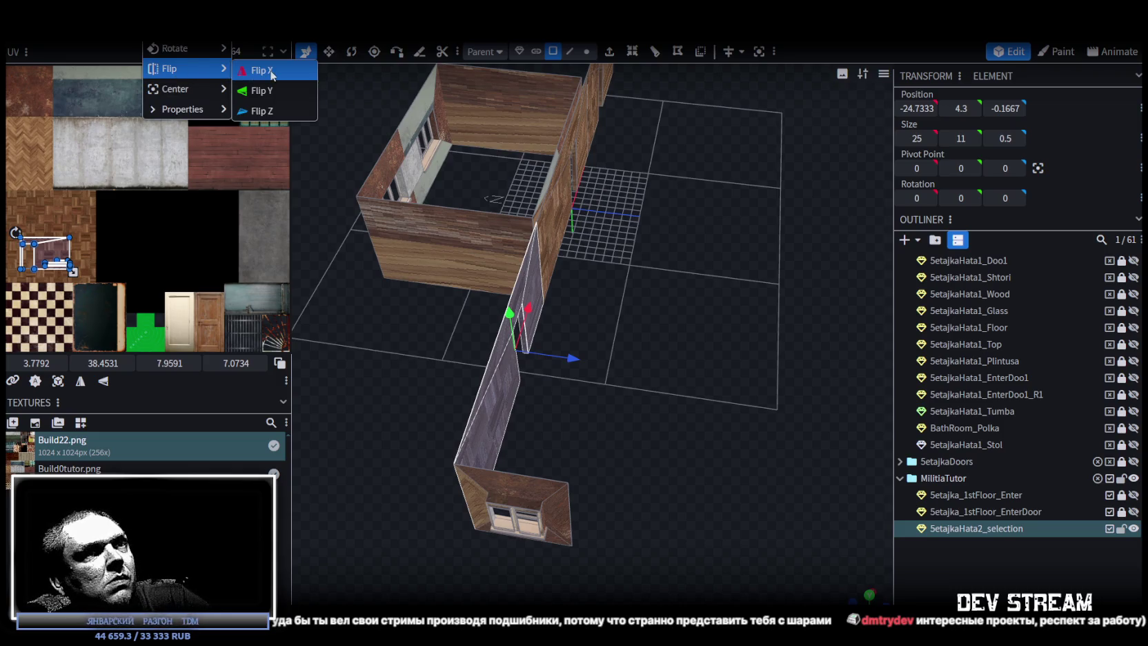
click(265, 111)
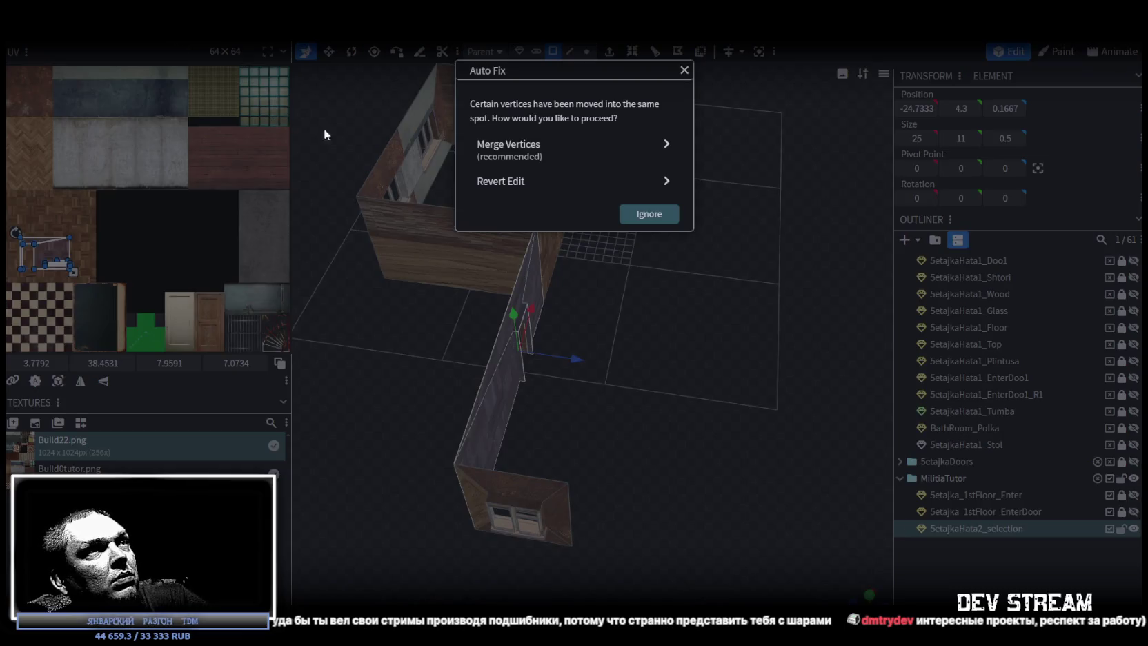
click(676, 178)
drag(578, 359, 660, 375)
click(517, 153)
mouse_move(517, 158)
mouse_down()
mouse_move(583, 438)
mouse_move(569, 476)
mouse_up()
click(586, 51)
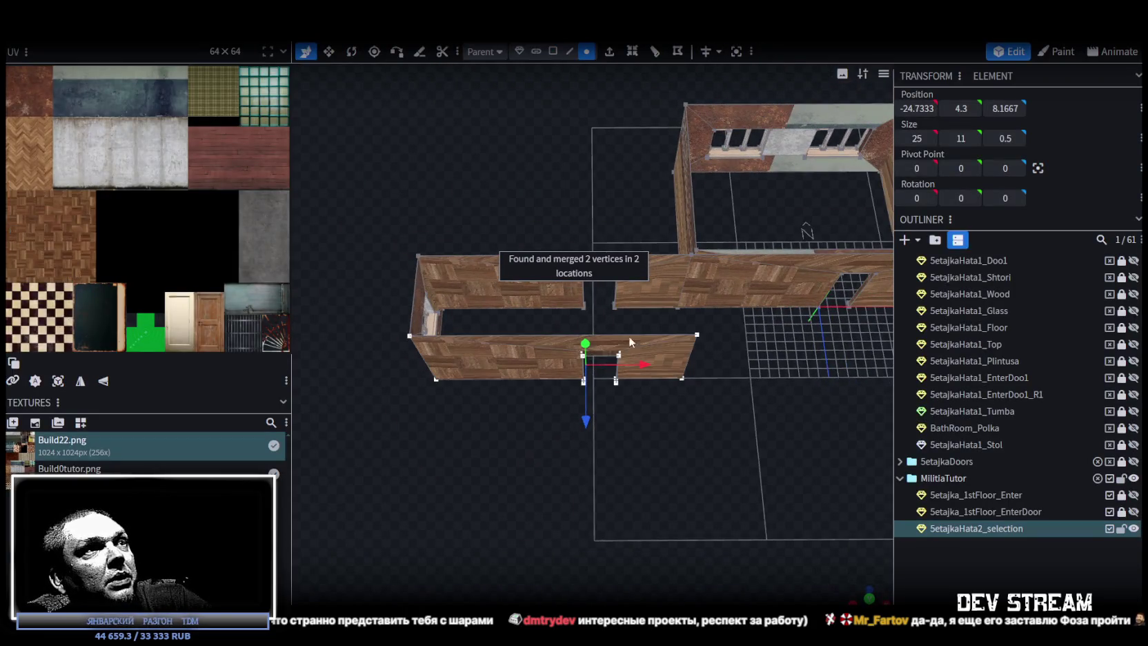
Step: Select the copy's doorway vertices on both faces and slide the opening to X -28.35
drag(557, 324, 640, 406)
mouse_move(662, 367)
mouse_down()
mouse_move(577, 373)
mouse_move(592, 368)
mouse_up()
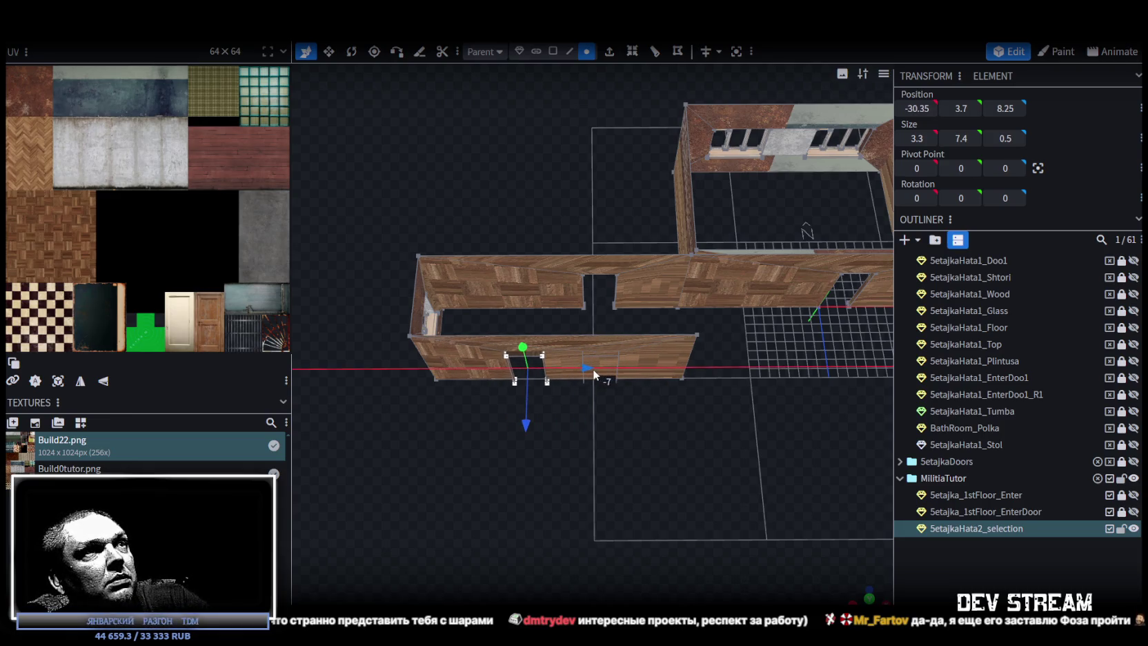
mouse_move(569, 471)
mouse_down()
mouse_move(575, 410)
mouse_move(571, 434)
mouse_up()
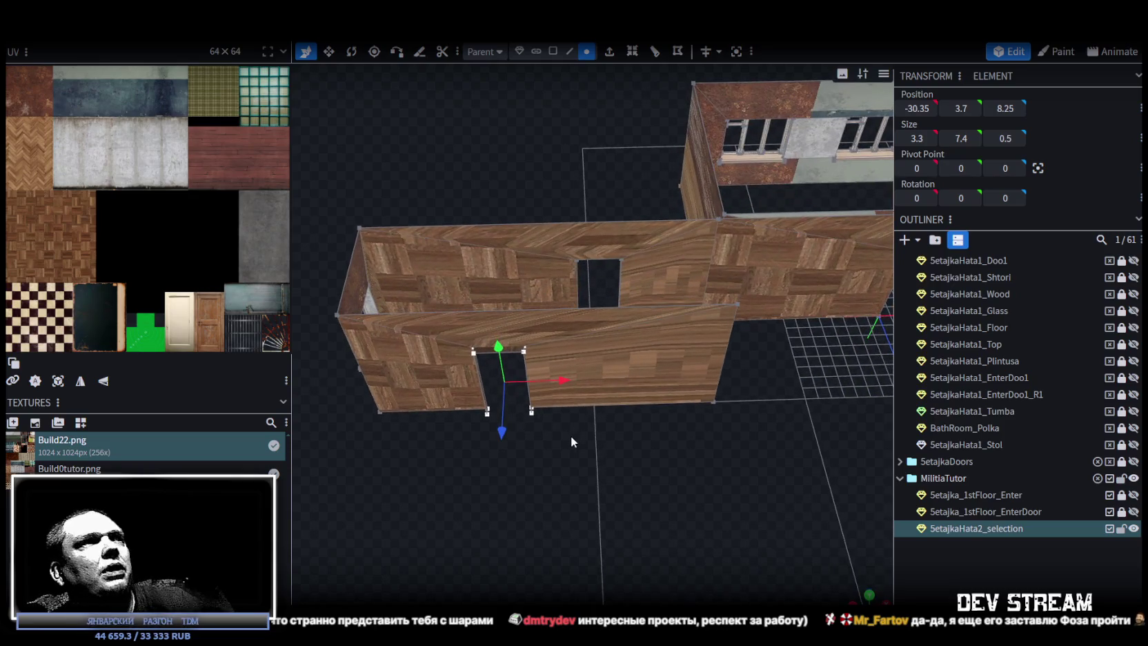
drag(560, 397, 600, 416)
key(ctrl+a)
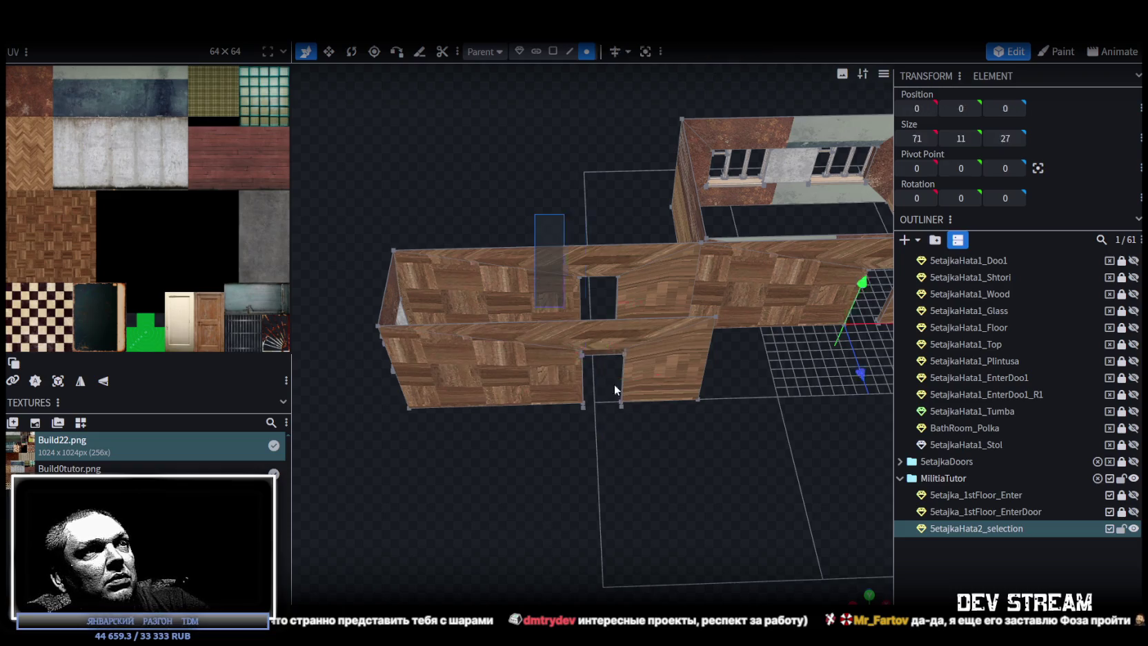
drag(654, 339, 556, 346)
mouse_move(585, 460)
mouse_down()
mouse_move(683, 490)
mouse_move(733, 423)
mouse_move(596, 445)
mouse_move(600, 421)
mouse_up()
drag(567, 333, 581, 347)
mouse_move(694, 380)
mouse_down()
mouse_move(658, 445)
mouse_move(405, 441)
mouse_move(635, 435)
mouse_move(671, 454)
mouse_move(618, 413)
mouse_move(607, 453)
mouse_move(557, 419)
mouse_move(639, 462)
mouse_move(641, 487)
mouse_move(506, 416)
mouse_move(369, 427)
mouse_move(645, 421)
mouse_move(636, 436)
mouse_move(568, 404)
mouse_move(579, 411)
mouse_move(520, 446)
mouse_move(473, 444)
mouse_move(529, 442)
mouse_move(520, 435)
mouse_move(542, 453)
mouse_move(549, 434)
mouse_move(536, 425)
mouse_move(516, 458)
mouse_move(531, 415)
mouse_move(572, 428)
mouse_move(526, 452)
mouse_move(550, 383)
mouse_move(721, 378)
mouse_move(472, 469)
mouse_move(561, 456)
mouse_up()
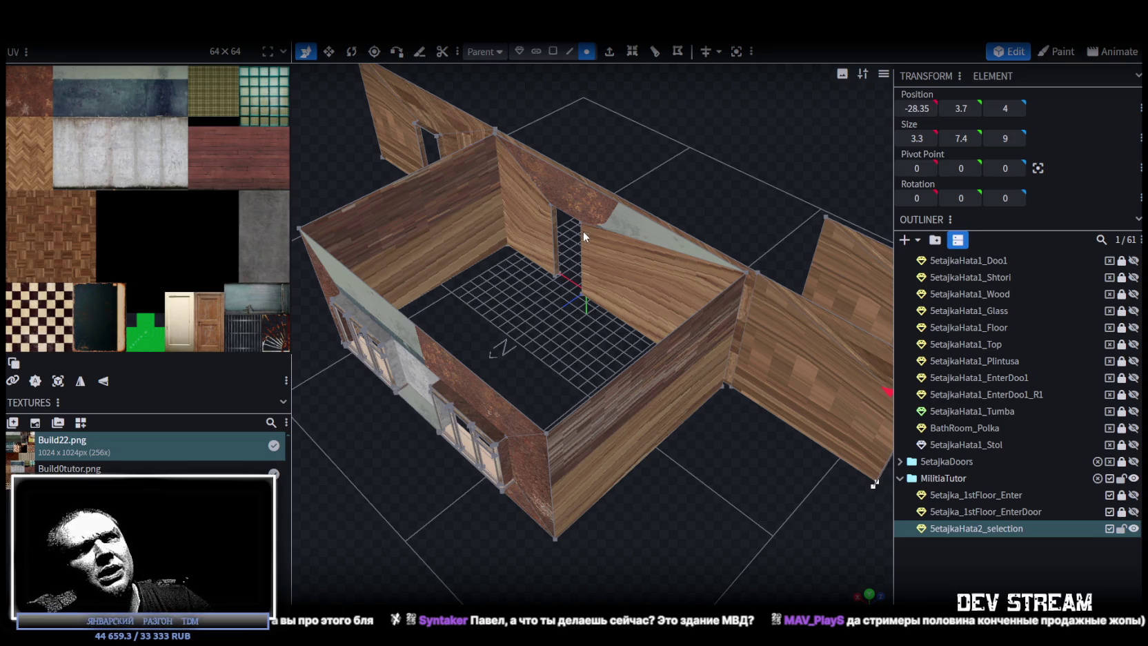
Step: Slide the short wall piece 5 units along X to position -33.35
mouse_move(713, 512)
mouse_down()
mouse_move(739, 520)
mouse_move(590, 514)
mouse_move(518, 546)
mouse_move(650, 507)
mouse_move(714, 505)
mouse_move(536, 531)
mouse_move(580, 478)
mouse_up()
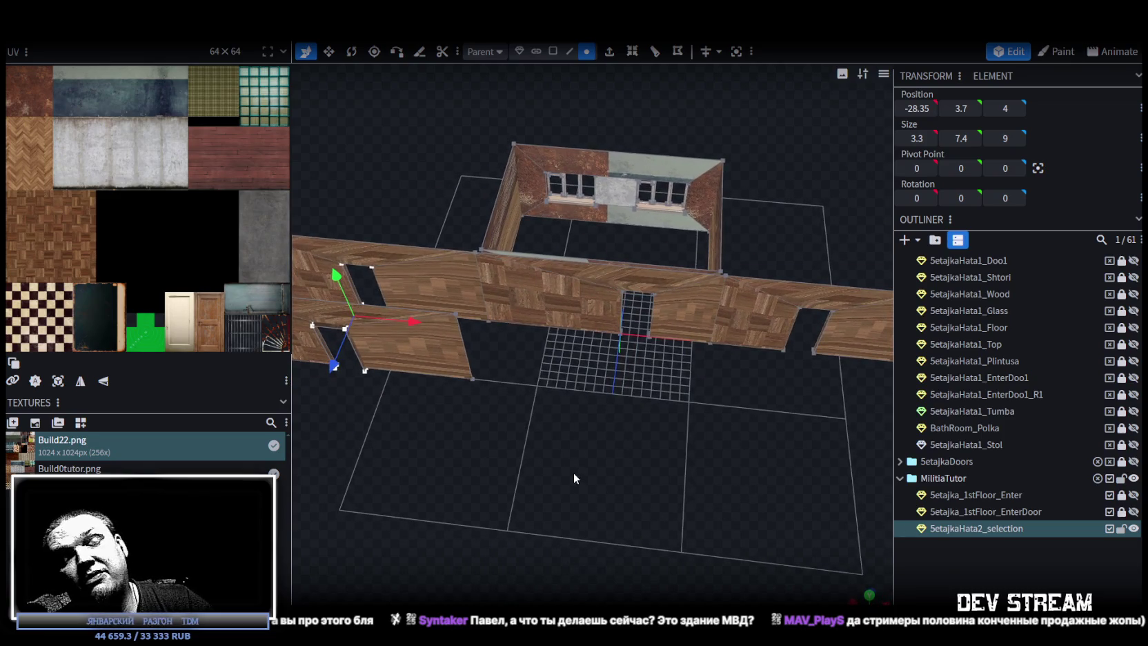
drag(674, 439, 596, 430)
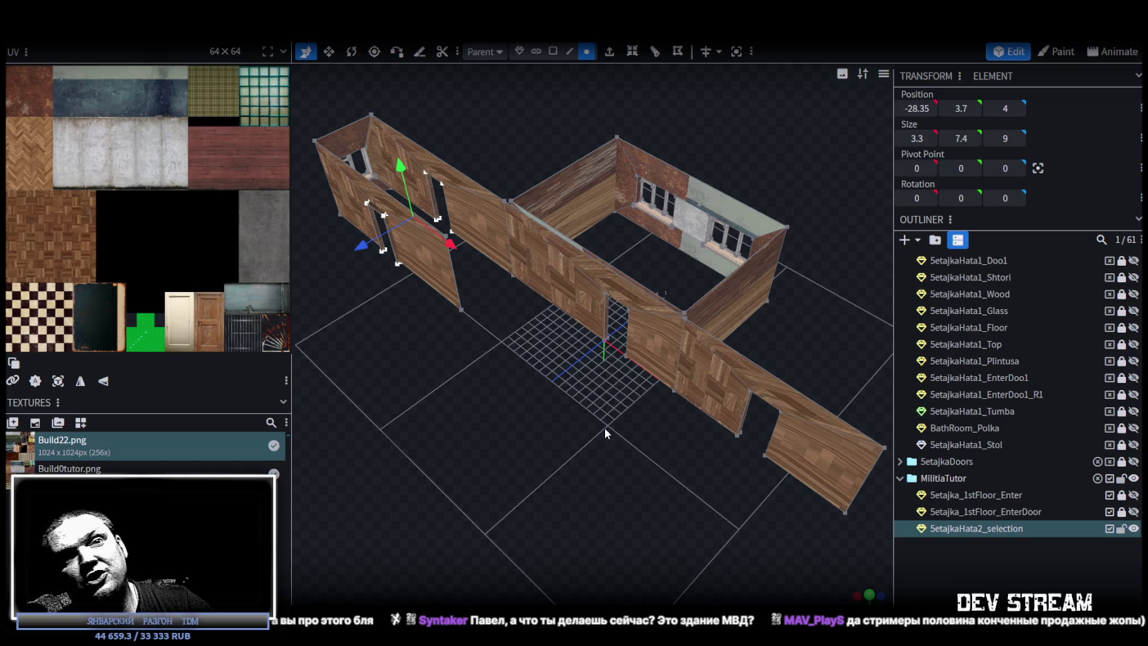
scroll(622, 452, up, 2)
mouse_move(637, 506)
mouse_down()
mouse_move(503, 527)
mouse_move(437, 485)
mouse_move(552, 425)
mouse_move(724, 476)
mouse_move(707, 547)
mouse_move(549, 509)
mouse_move(527, 476)
mouse_move(551, 476)
mouse_up()
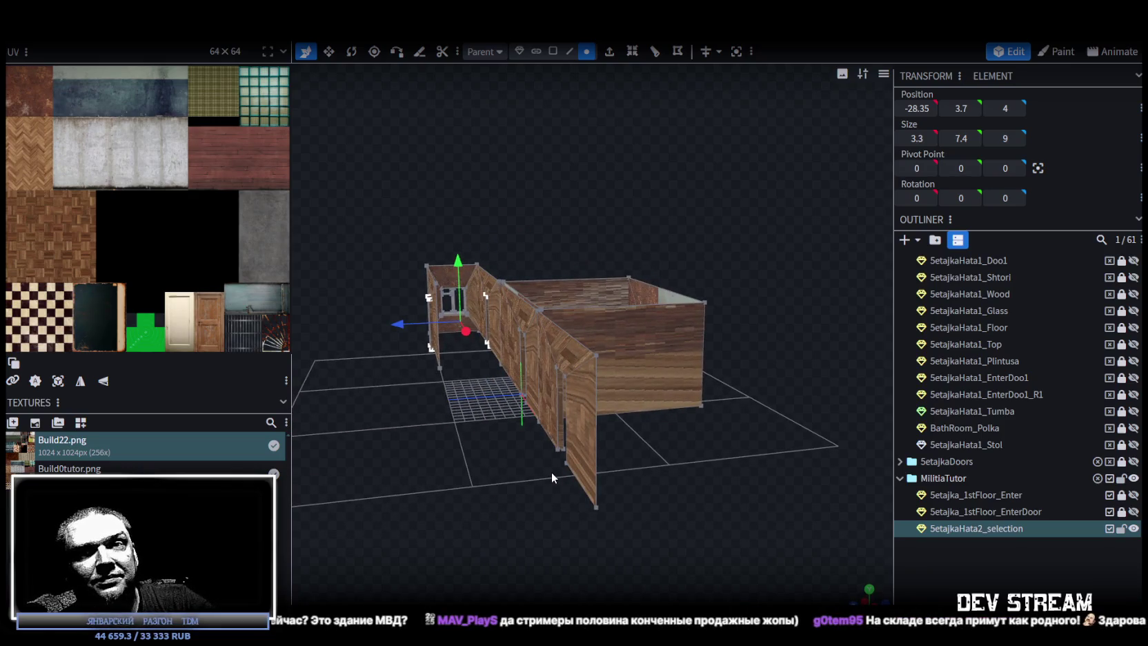
mouse_move(552, 473)
mouse_down()
mouse_move(573, 496)
mouse_move(515, 505)
mouse_move(654, 501)
mouse_move(642, 529)
mouse_move(628, 481)
mouse_move(594, 573)
mouse_move(549, 593)
mouse_move(665, 587)
mouse_move(684, 440)
mouse_move(596, 467)
mouse_move(624, 471)
mouse_move(646, 442)
mouse_move(640, 505)
mouse_move(771, 422)
mouse_move(846, 437)
mouse_move(511, 514)
mouse_move(575, 466)
mouse_move(649, 471)
mouse_up()
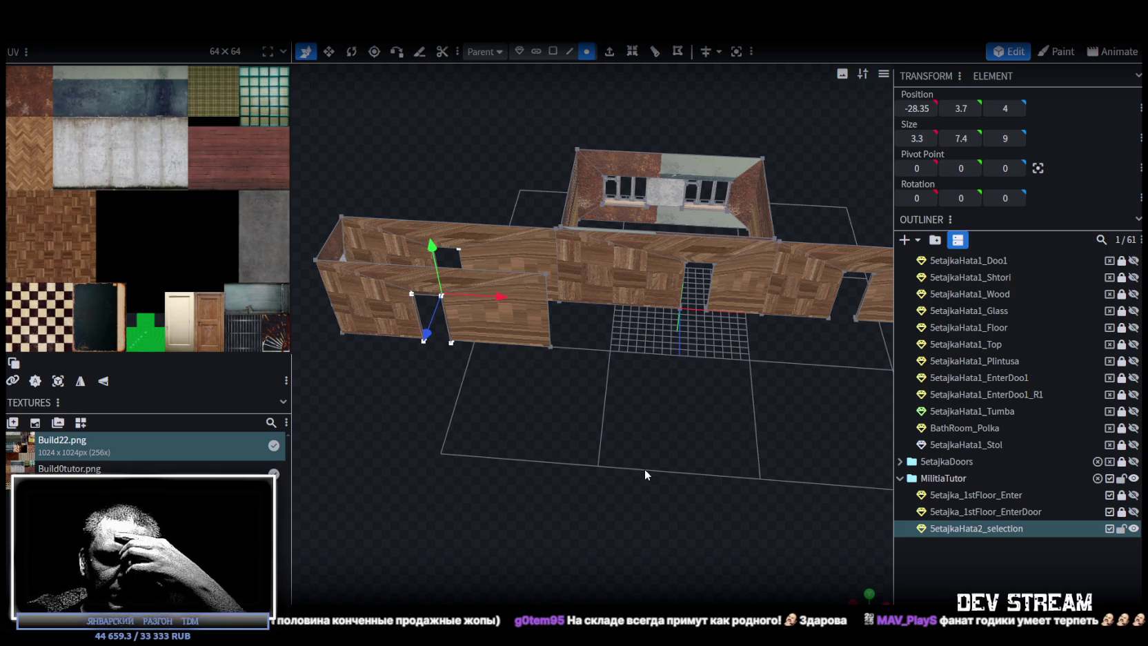
mouse_move(642, 469)
mouse_down()
mouse_move(681, 463)
mouse_move(643, 414)
mouse_move(651, 389)
mouse_move(626, 355)
mouse_up()
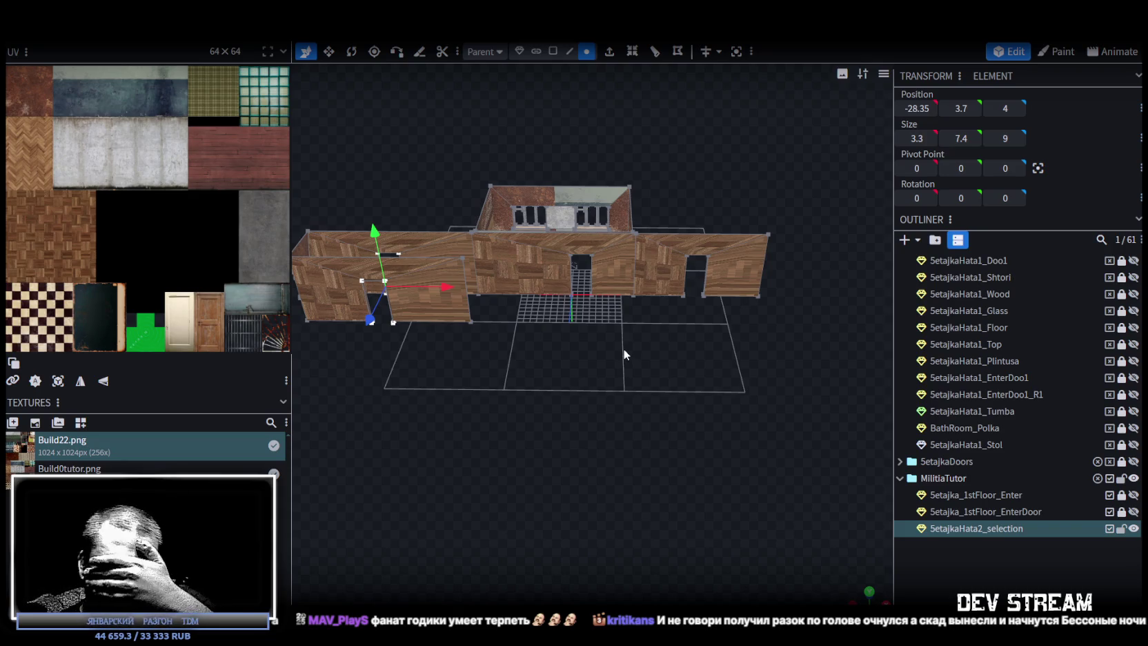
scroll(624, 354, down, 3)
mouse_move(623, 354)
mouse_down()
mouse_move(690, 397)
mouse_move(670, 398)
mouse_move(715, 412)
mouse_move(616, 305)
mouse_move(480, 343)
mouse_move(411, 301)
mouse_move(332, 290)
mouse_up()
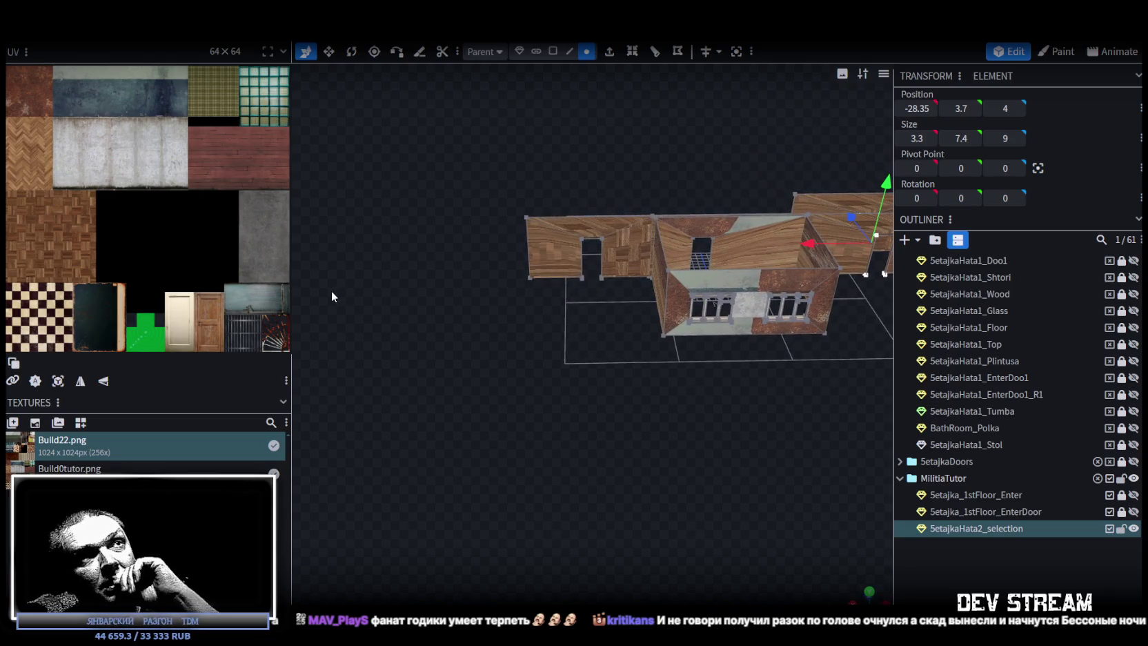
mouse_move(331, 290)
mouse_down()
mouse_move(680, 287)
mouse_move(693, 207)
mouse_up()
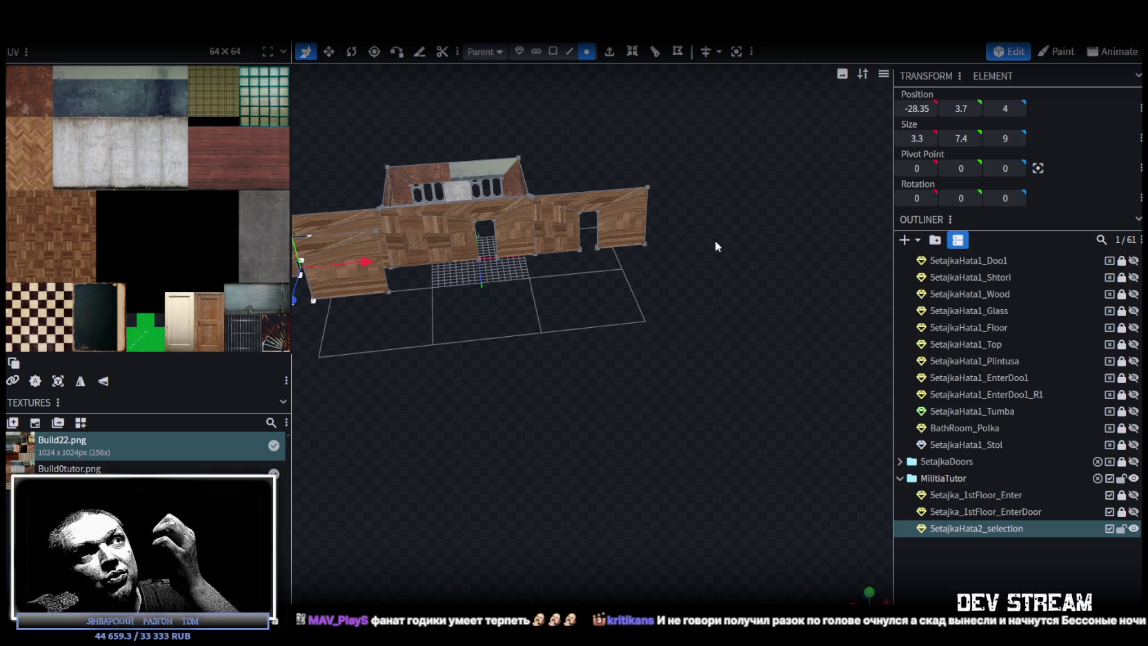
drag(715, 246, 654, 236)
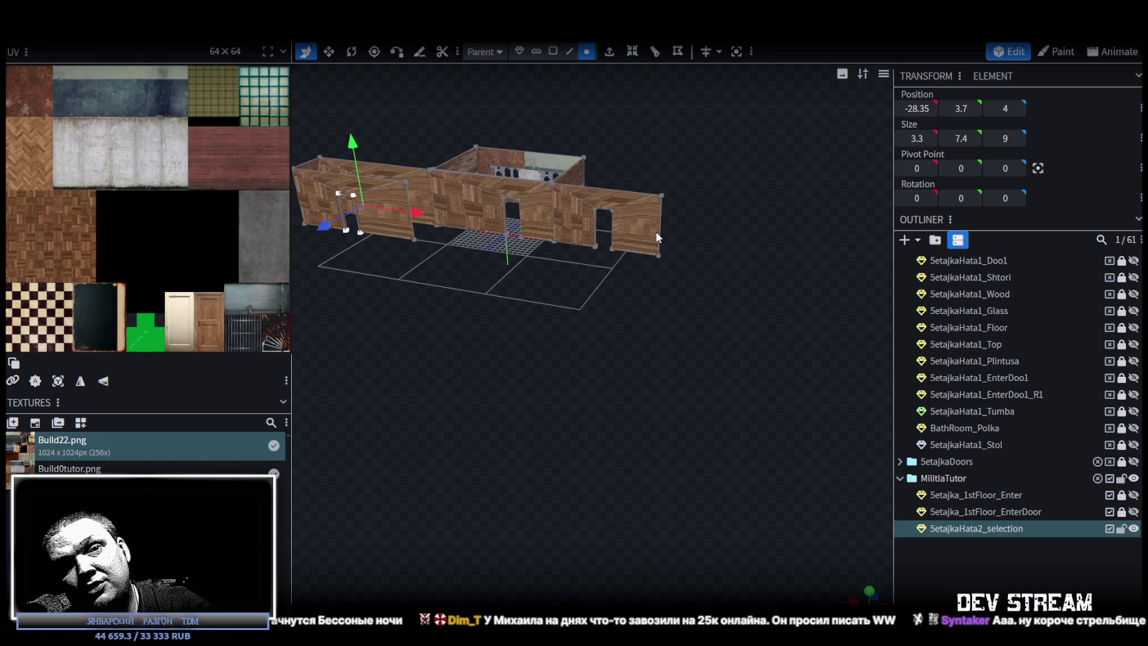
mouse_move(656, 231)
mouse_down()
mouse_move(577, 338)
mouse_move(464, 287)
mouse_move(637, 331)
mouse_move(596, 309)
mouse_move(628, 297)
mouse_move(607, 323)
mouse_move(638, 330)
mouse_move(619, 344)
mouse_move(517, 356)
mouse_move(325, 352)
mouse_move(661, 359)
mouse_move(619, 388)
mouse_move(614, 373)
mouse_move(602, 379)
mouse_move(613, 348)
mouse_move(631, 358)
mouse_move(618, 348)
mouse_up()
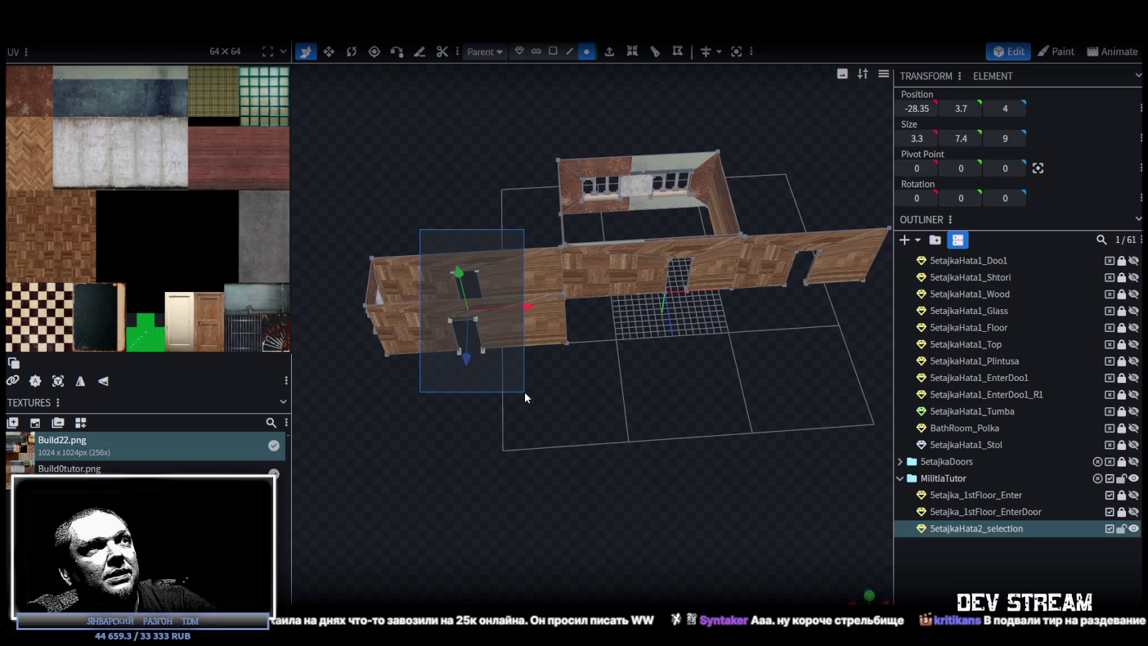
drag(530, 307, 492, 307)
mouse_move(708, 377)
mouse_down()
mouse_move(648, 410)
mouse_move(653, 398)
mouse_up()
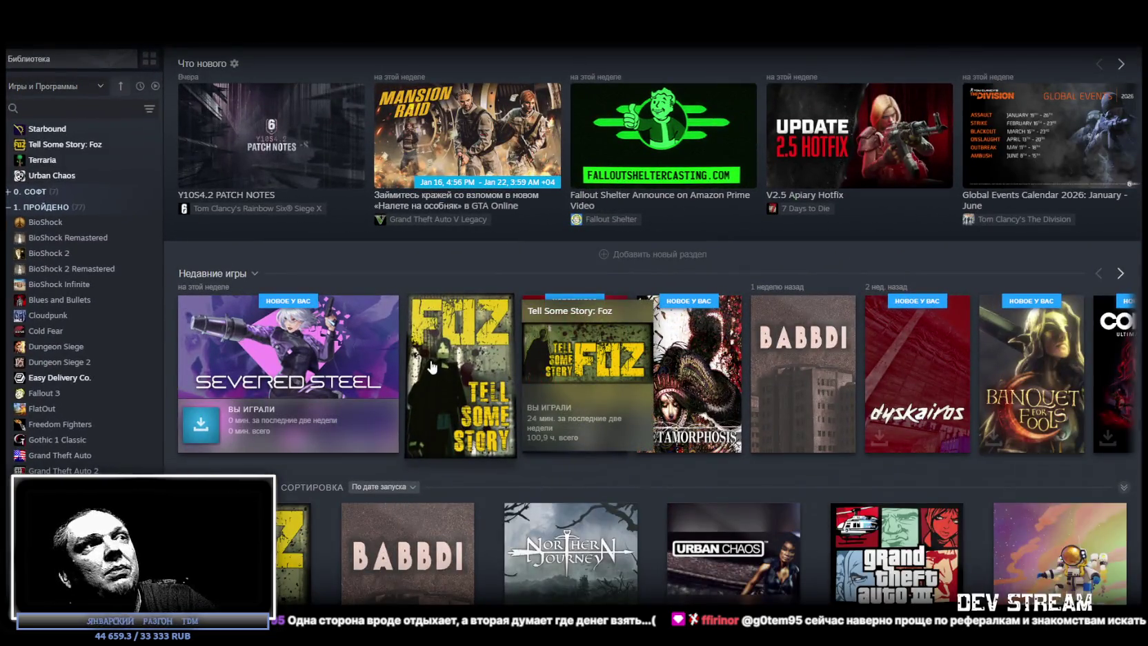
Step: Open the Tell Some Story: Foz game page in the Steam library
click(428, 366)
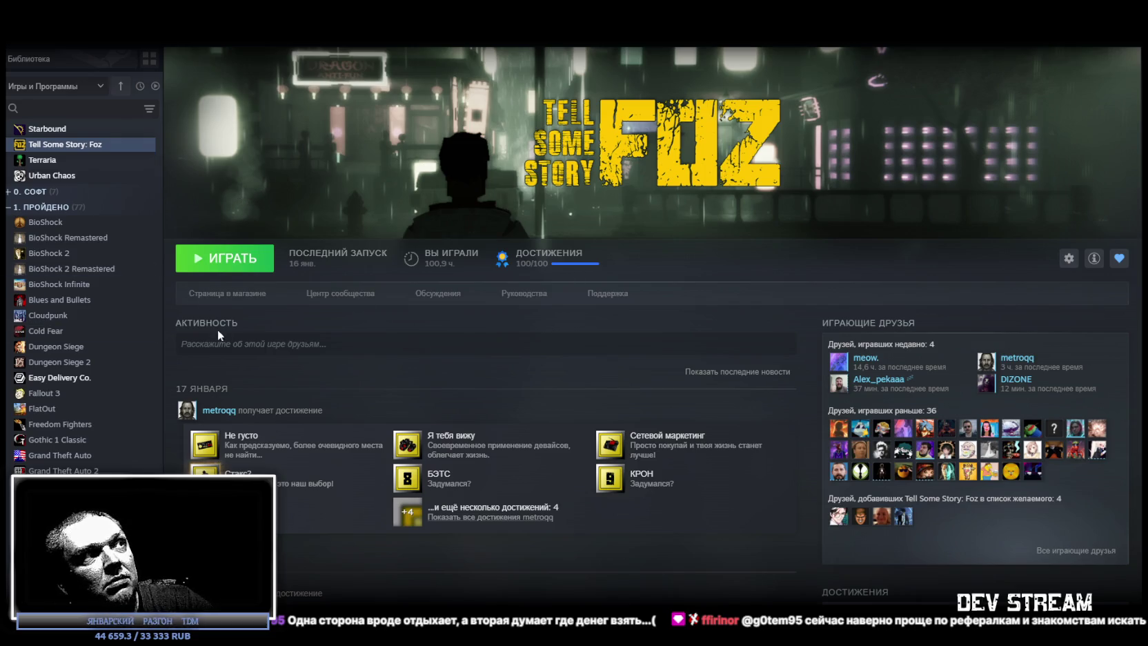
click(236, 293)
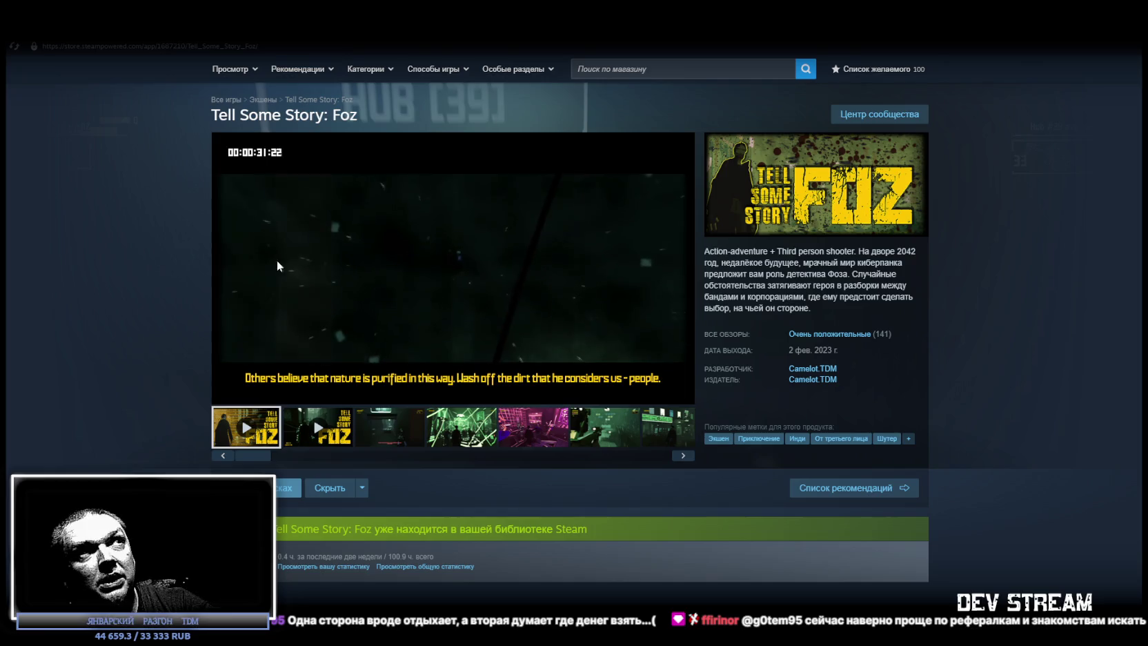
key(alt+Tab)
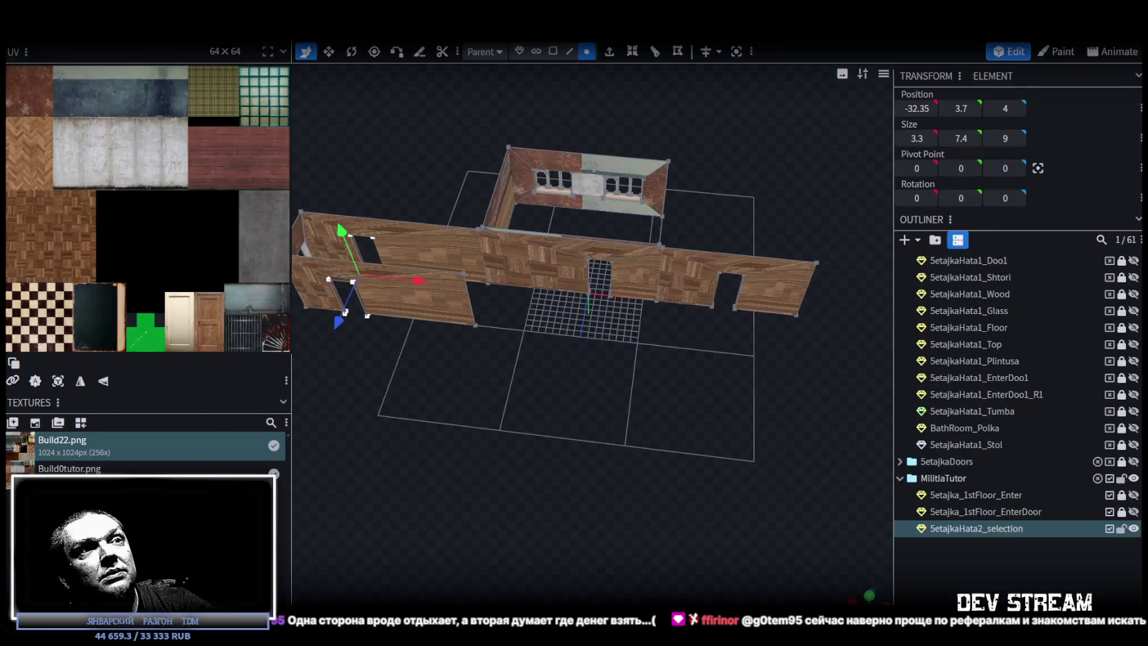
Step: Select the nine faces of the front wall section and copy them
mouse_move(652, 412)
mouse_down()
mouse_move(649, 378)
mouse_move(536, 335)
mouse_move(640, 346)
mouse_move(672, 381)
mouse_up()
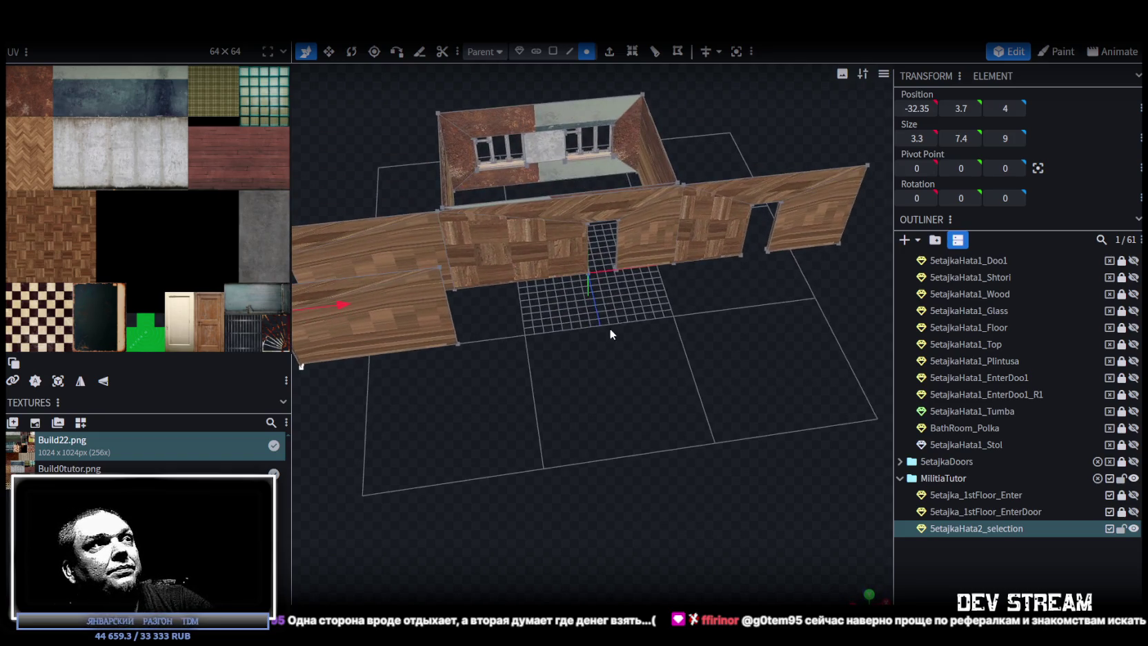
drag(609, 330, 592, 355)
scroll(673, 345, up, 5)
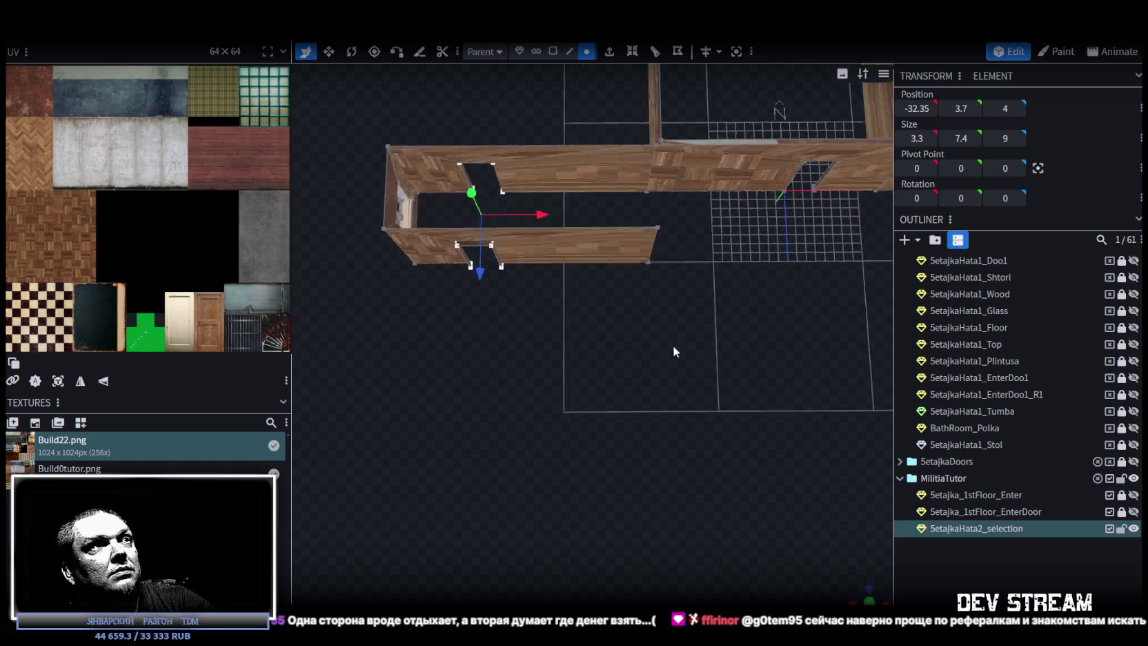
click(552, 54)
click(476, 268)
mouse_move(697, 313)
mouse_down()
mouse_move(408, 269)
mouse_move(480, 254)
mouse_move(469, 240)
mouse_move(787, 229)
mouse_up()
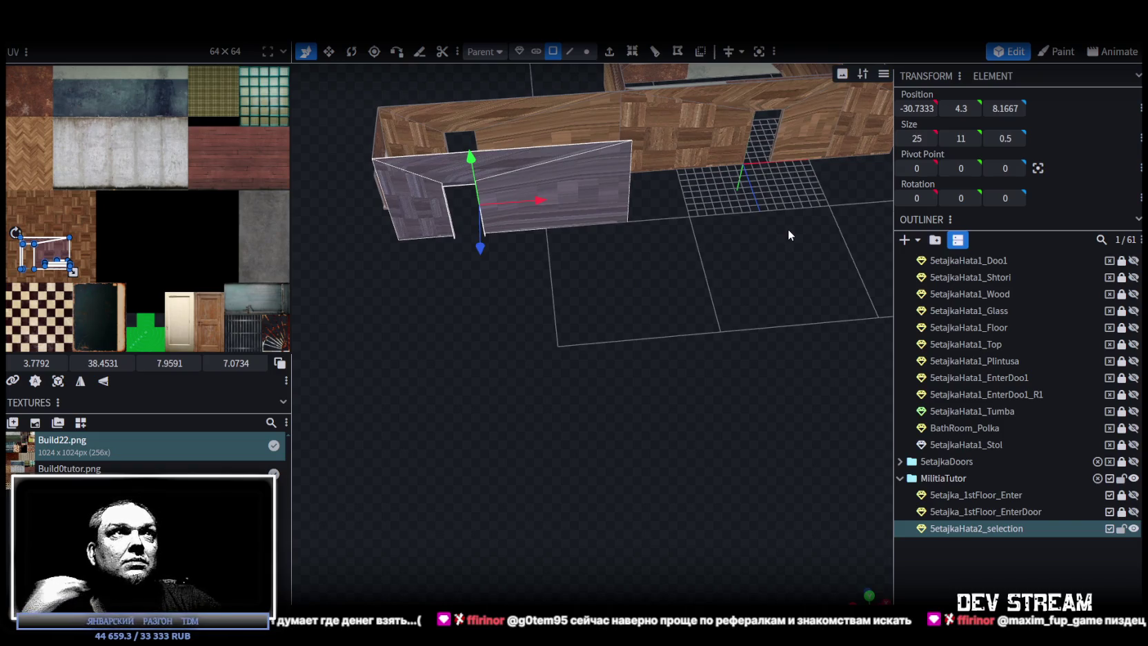
mouse_move(816, 224)
mouse_down()
mouse_move(723, 258)
mouse_move(619, 394)
mouse_move(534, 310)
mouse_up()
click(562, 332)
drag(613, 368, 619, 370)
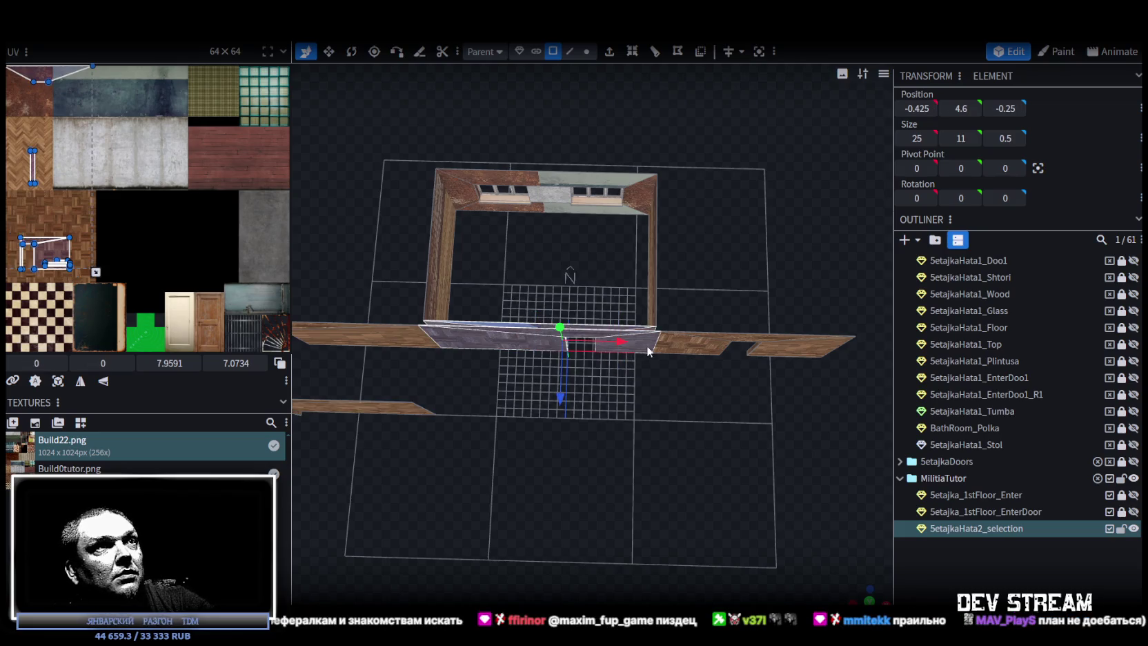
right_click(645, 345)
click(696, 417)
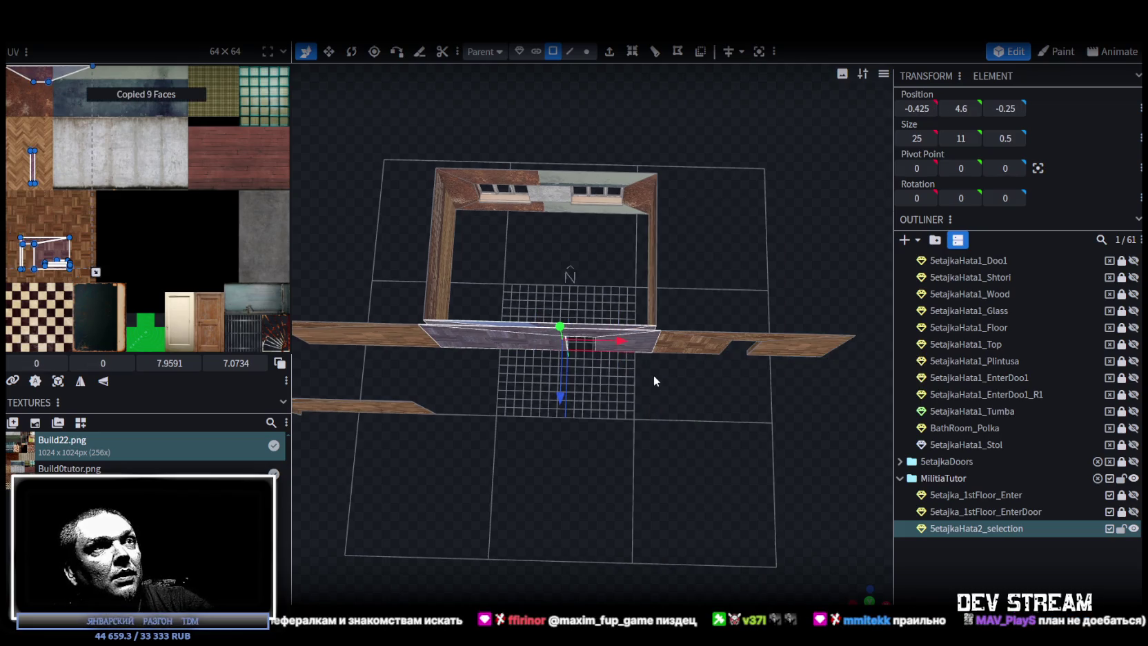
Step: Paste the faces as mesh, flip them, slide them inward along Z, and merge overlapping vertices
right_click(644, 346)
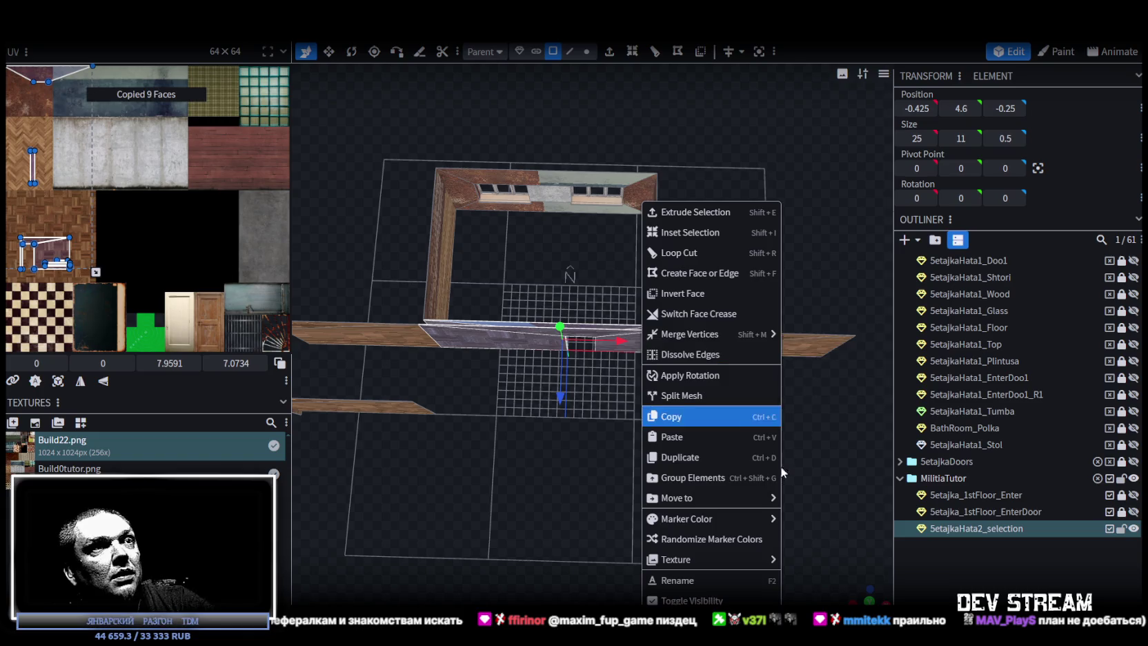
click(702, 437)
click(741, 450)
click(159, 31)
mouse_move(186, 69)
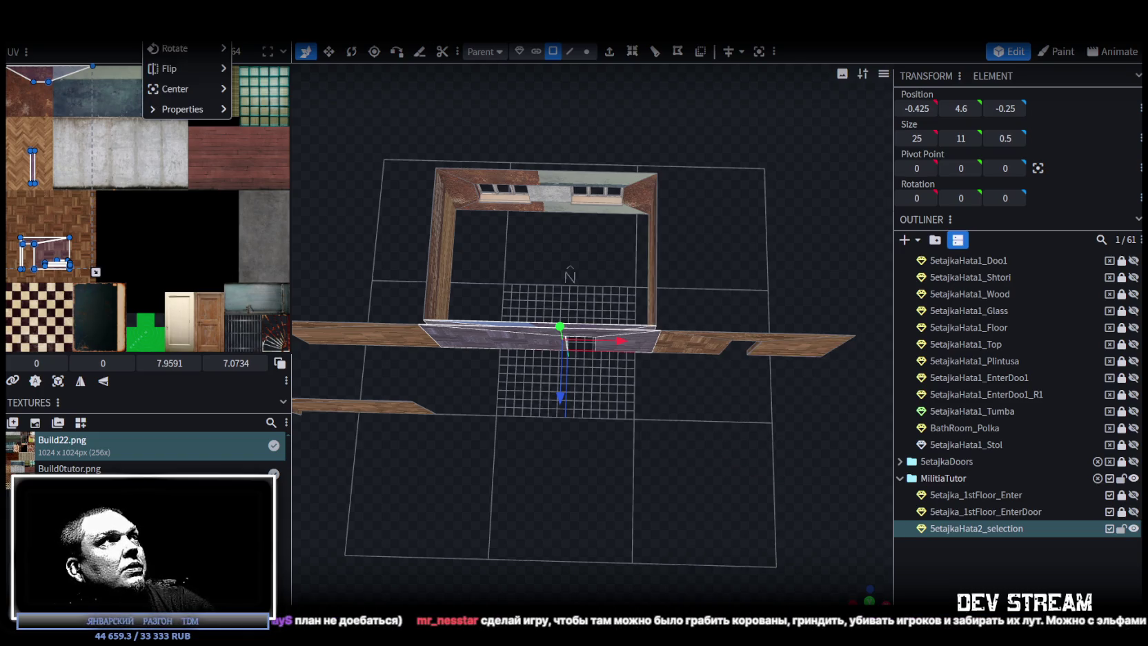
click(275, 124)
mouse_move(580, 437)
mouse_down()
mouse_move(546, 496)
mouse_move(742, 444)
mouse_move(601, 297)
mouse_move(641, 283)
mouse_up()
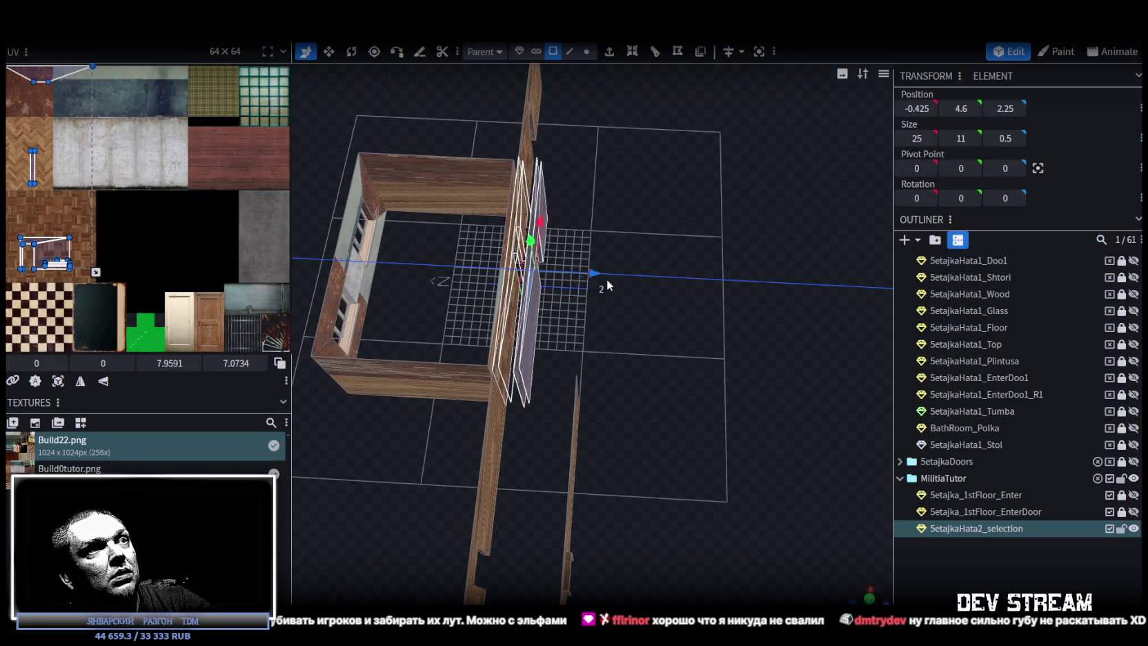
click(558, 152)
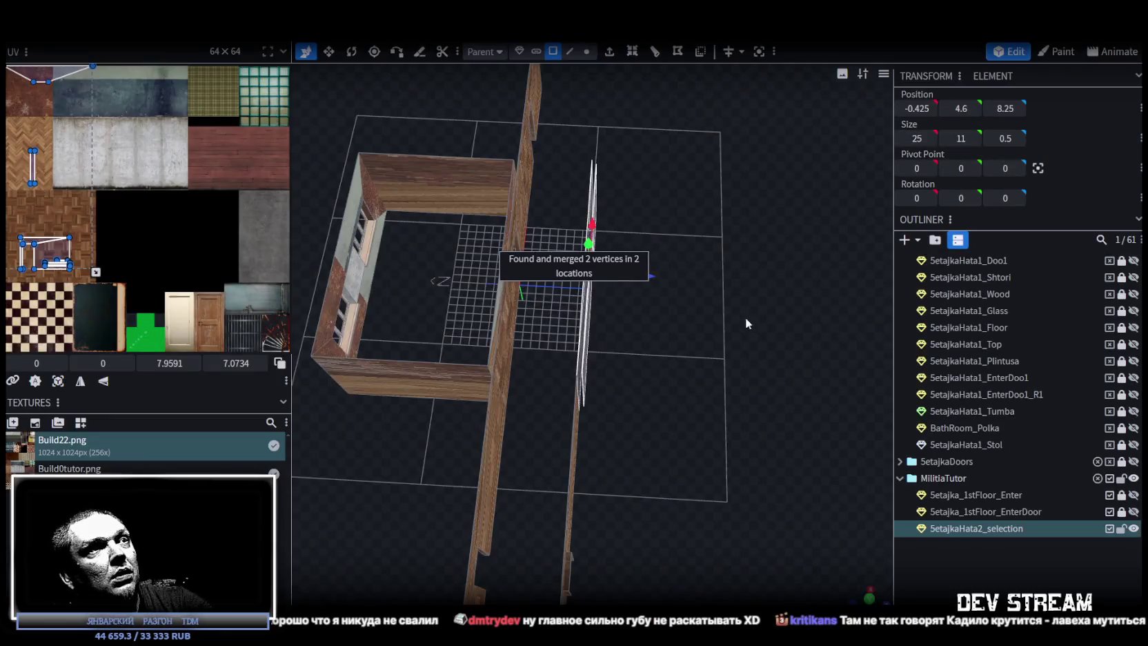
scroll(594, 326, up, 5)
scroll(594, 325, up, 3)
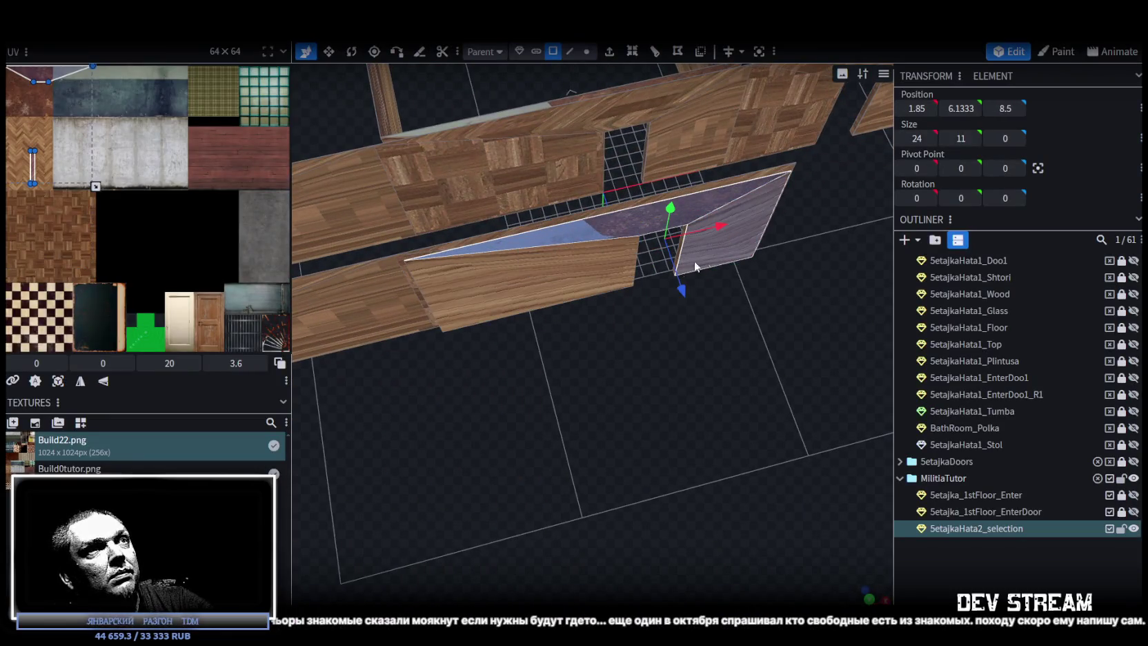
Step: Stretch the selected face to full wall height (Size Y 11), then remove it to open the doorway
drag(704, 255, 556, 290)
key(ctrl+z)
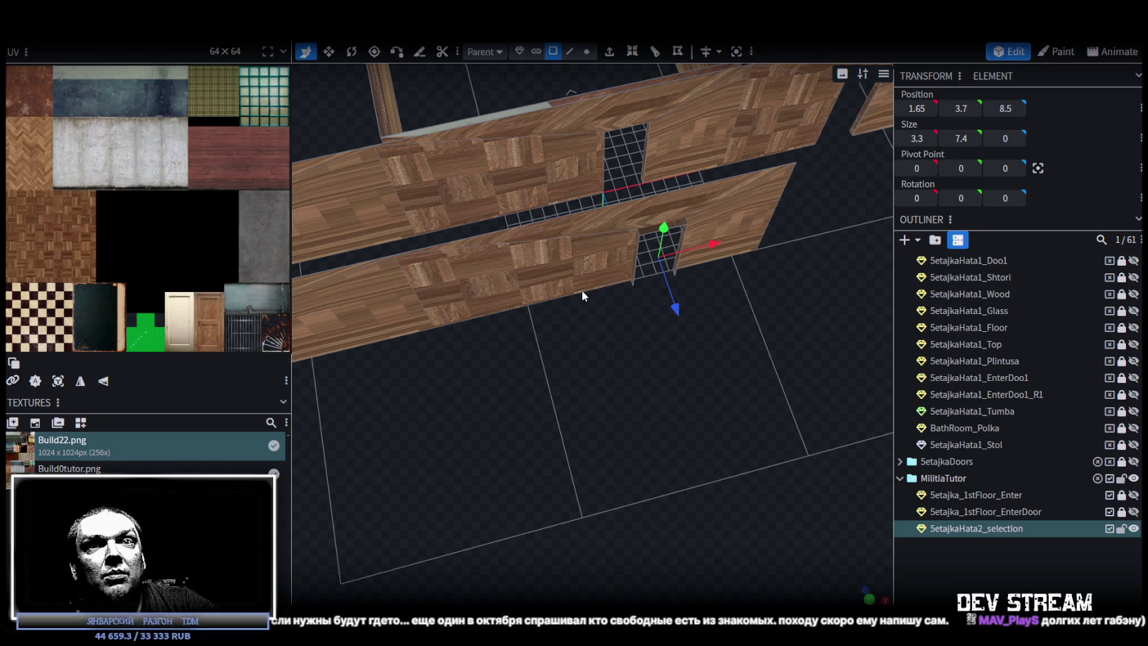
mouse_move(596, 330)
mouse_down()
mouse_move(636, 401)
mouse_move(648, 378)
mouse_move(717, 391)
mouse_move(612, 451)
mouse_move(617, 415)
mouse_move(664, 405)
mouse_move(582, 481)
mouse_move(535, 470)
mouse_move(568, 465)
mouse_up()
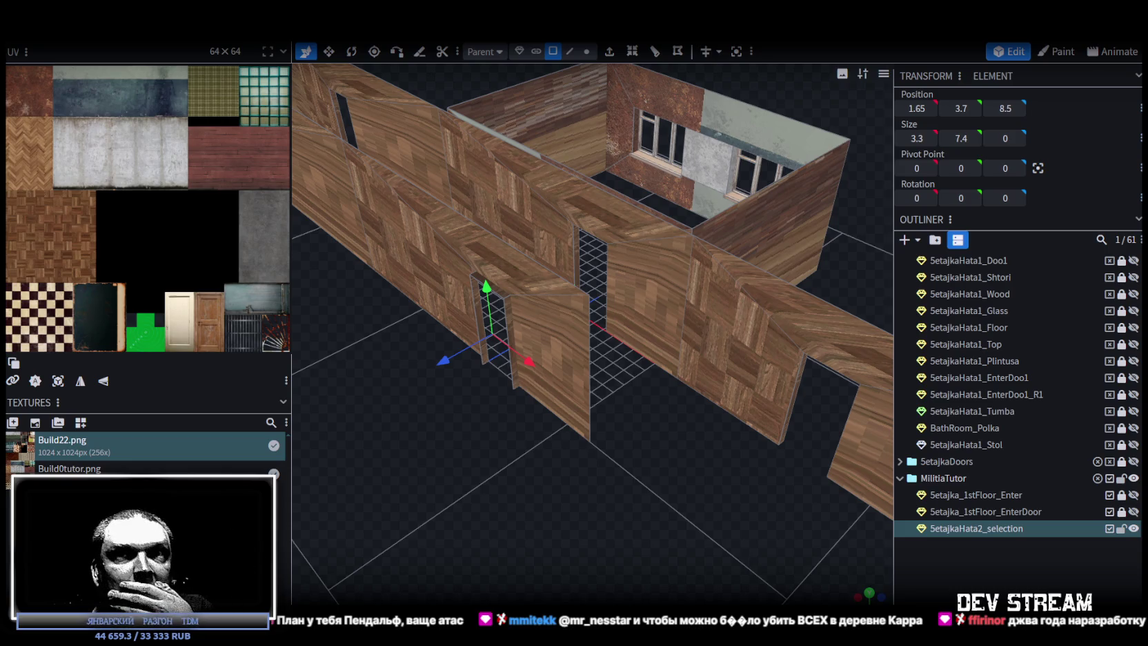
mouse_move(586, 476)
mouse_down()
mouse_move(711, 467)
mouse_move(538, 545)
mouse_move(576, 528)
mouse_move(491, 544)
mouse_move(705, 474)
mouse_move(657, 444)
mouse_move(660, 485)
mouse_move(642, 460)
mouse_up()
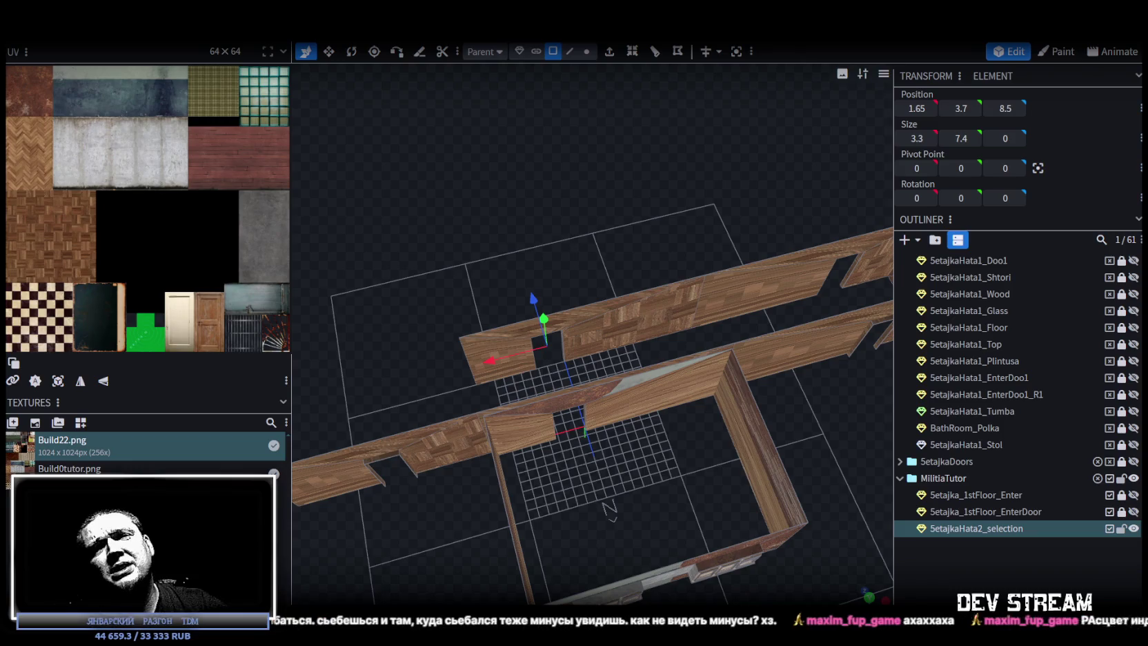
mouse_move(805, 439)
mouse_down()
mouse_move(481, 407)
mouse_move(581, 505)
mouse_move(580, 523)
mouse_move(564, 504)
mouse_move(572, 522)
mouse_move(700, 516)
mouse_up()
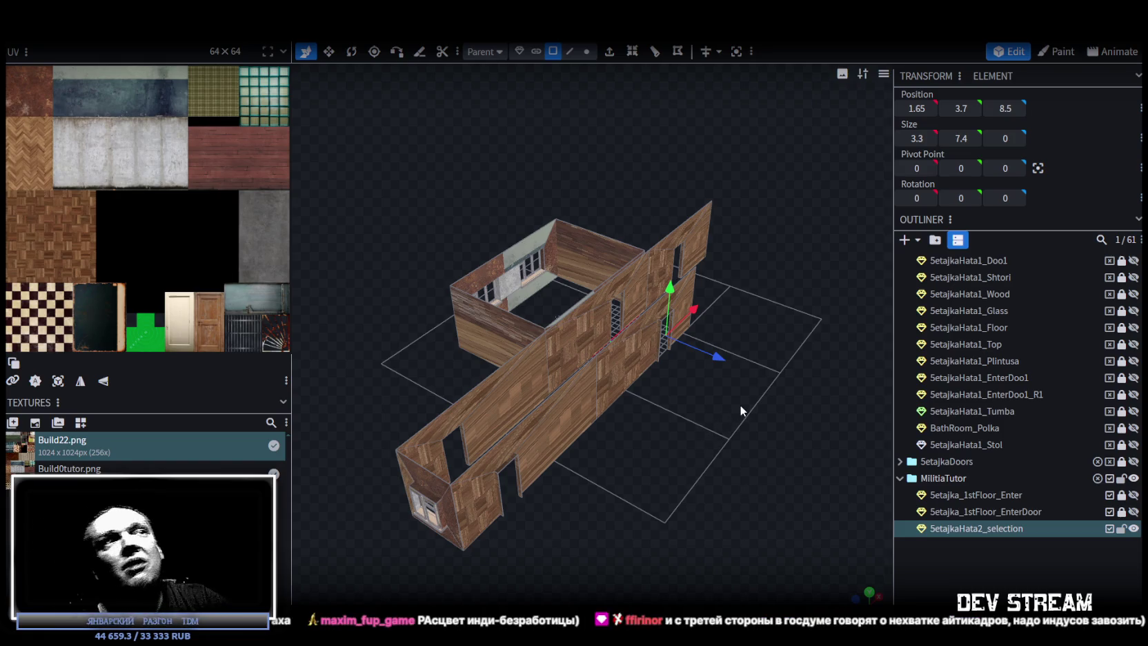
Step: From a top-down view, box-select the column of vertices at the inner partition wall's end in Vertex mode
mouse_move(768, 460)
mouse_down()
mouse_move(673, 454)
mouse_move(705, 449)
mouse_up()
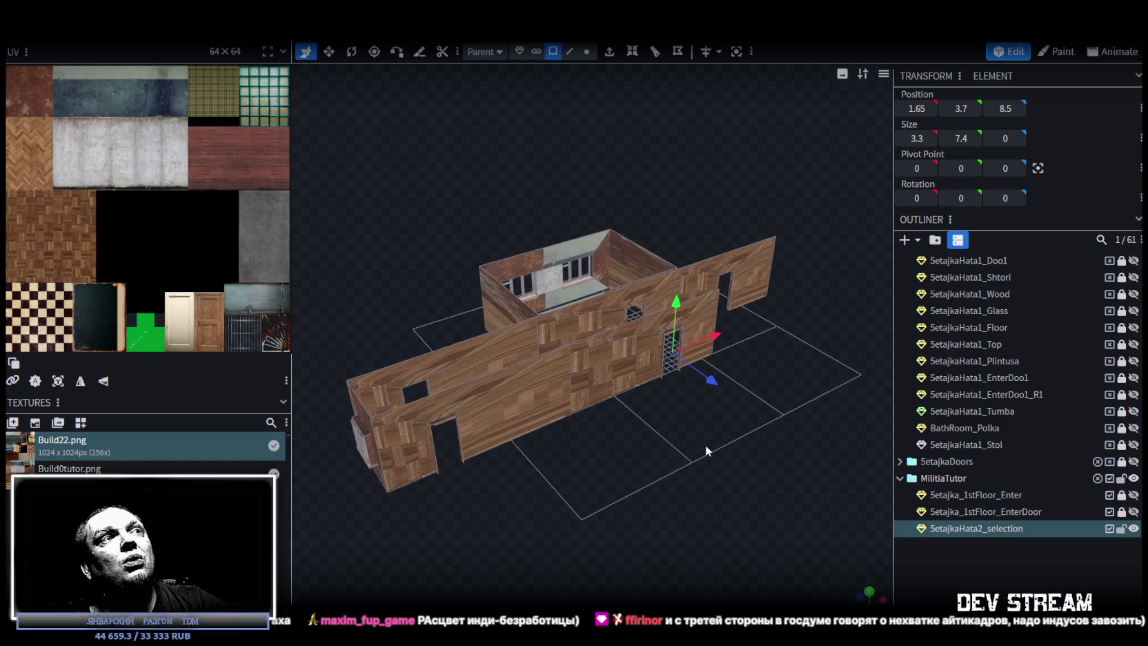
drag(568, 467, 607, 474)
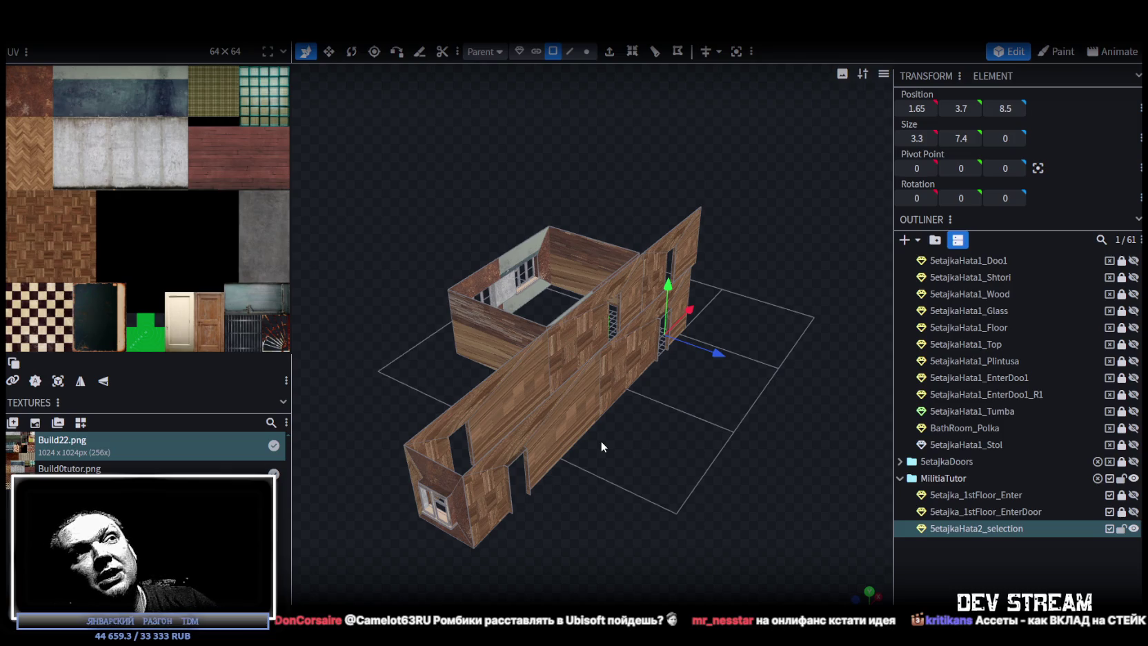
scroll(694, 458, up, 3)
mouse_move(694, 459)
mouse_down()
mouse_move(589, 449)
mouse_move(634, 445)
mouse_move(616, 501)
mouse_up()
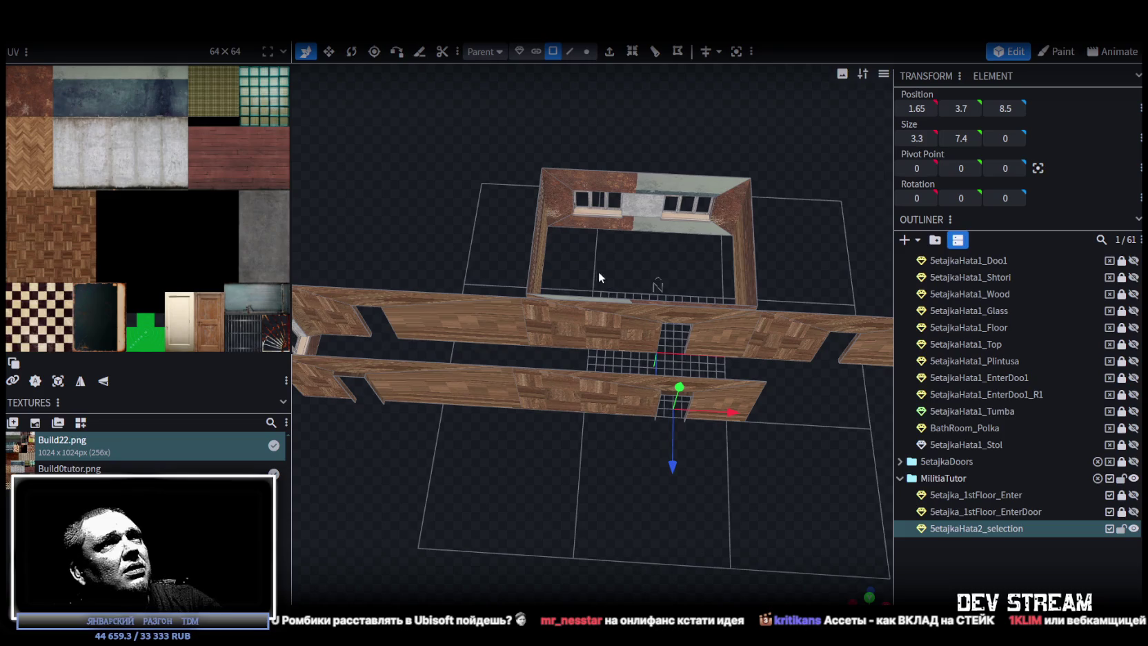
mouse_move(549, 223)
mouse_down()
mouse_move(448, 251)
mouse_move(468, 201)
mouse_move(437, 188)
mouse_up()
click(586, 51)
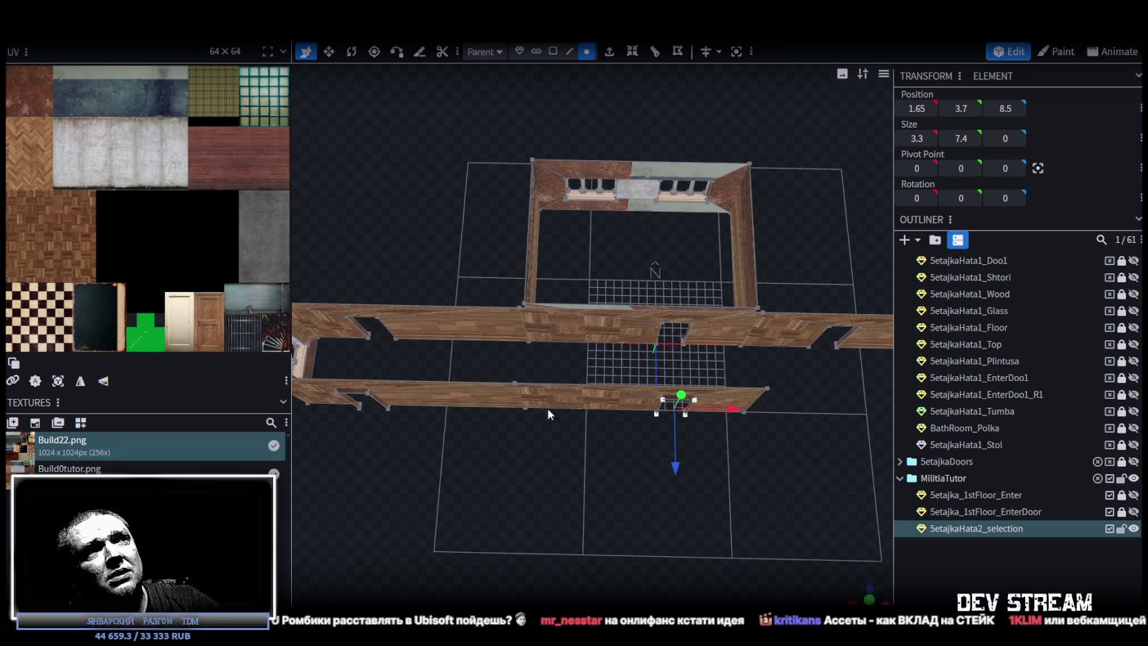
drag(556, 428, 500, 356)
mouse_move(594, 368)
mouse_down()
mouse_move(697, 434)
mouse_move(457, 381)
mouse_move(692, 412)
mouse_move(671, 380)
mouse_move(708, 238)
mouse_up()
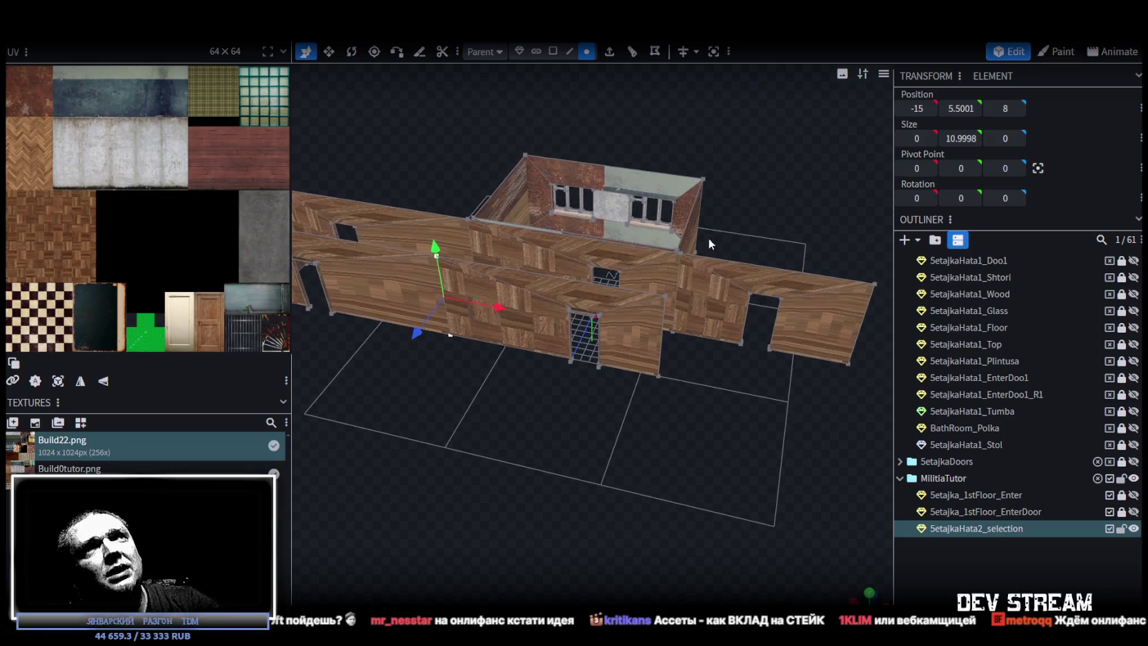
Step: Select the inner wall's faces in Face selection mode
click(569, 52)
click(661, 330)
mouse_move(687, 358)
mouse_down()
mouse_move(654, 368)
mouse_move(704, 374)
mouse_up()
click(553, 52)
click(670, 328)
click(632, 359)
mouse_move(631, 359)
mouse_down()
mouse_move(380, 362)
mouse_move(344, 374)
mouse_move(681, 381)
mouse_move(648, 406)
mouse_move(612, 371)
mouse_move(633, 290)
mouse_up()
Step: Paste the copied wall as a mesh selection and drag it inward along Z to 7.8333
right_click(634, 290)
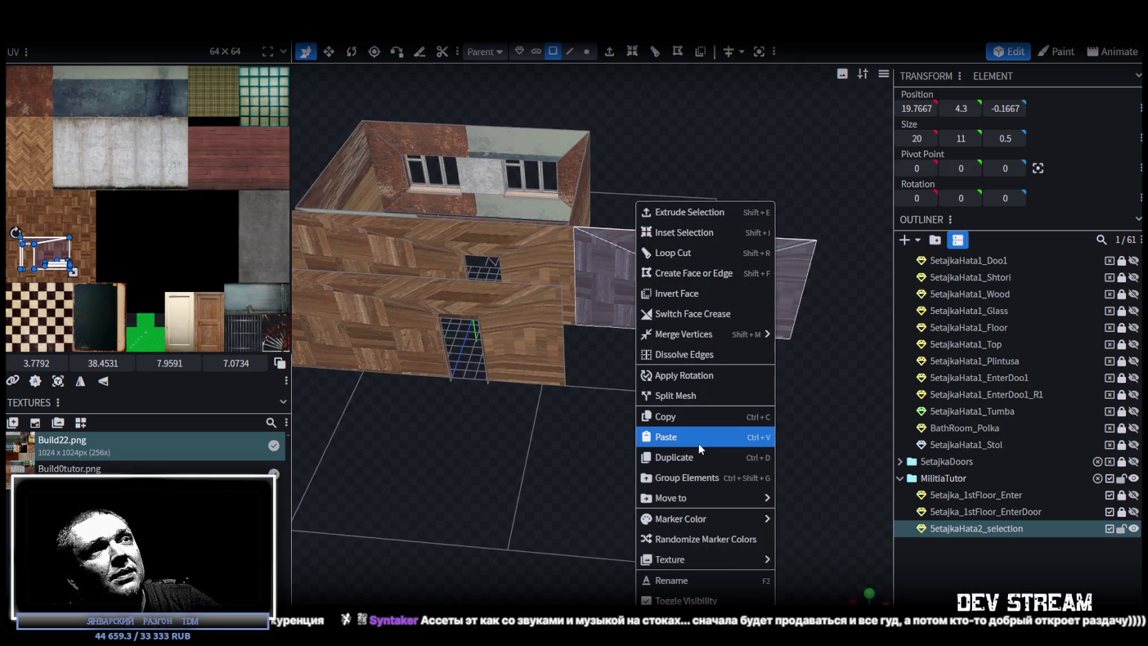
click(762, 443)
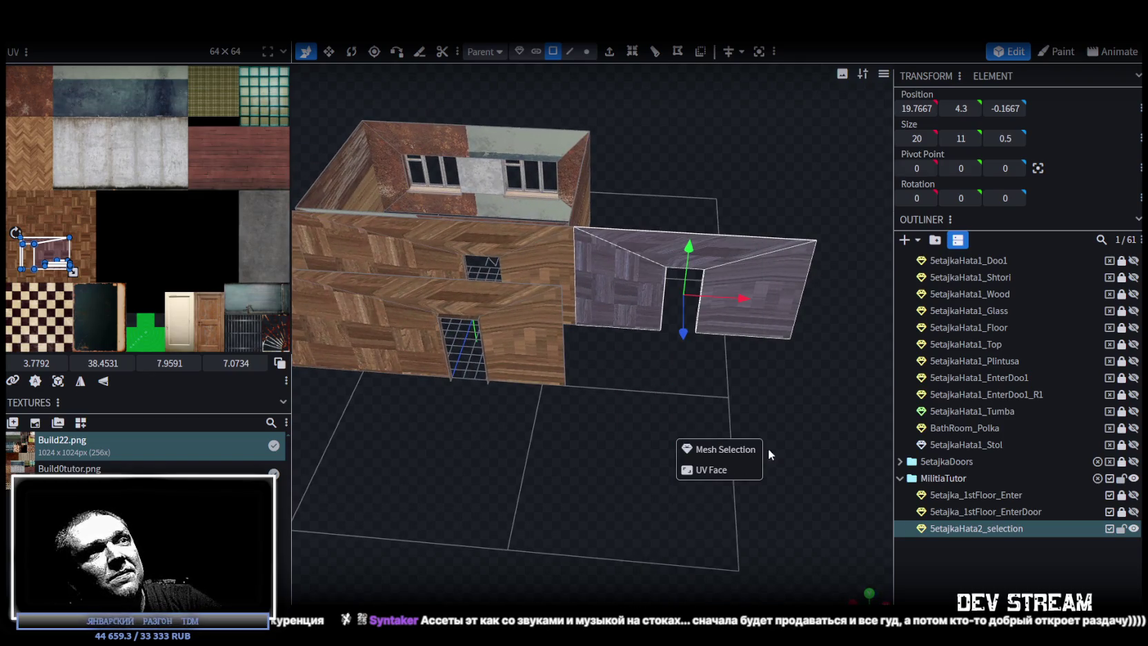
click(742, 449)
mouse_move(742, 449)
mouse_down()
mouse_move(674, 462)
mouse_move(654, 390)
mouse_move(541, 425)
mouse_move(553, 419)
mouse_up()
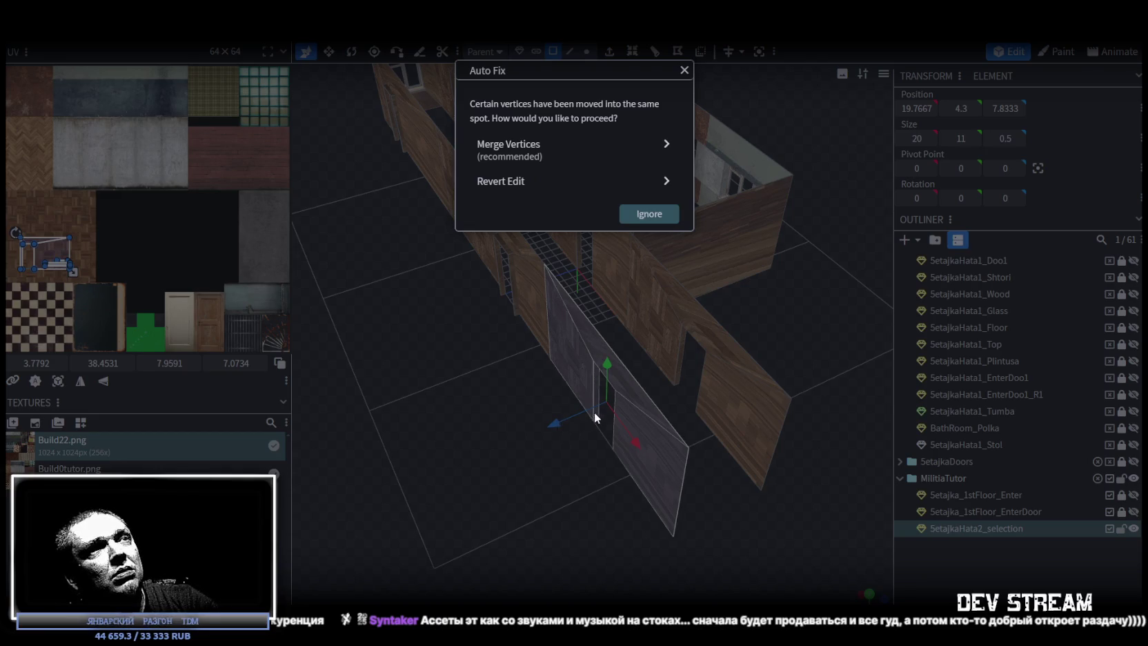
Step: Dismiss the overlap warning, move the pasted wall across, and flip it along Z
key(Escape)
drag(556, 424, 739, 373)
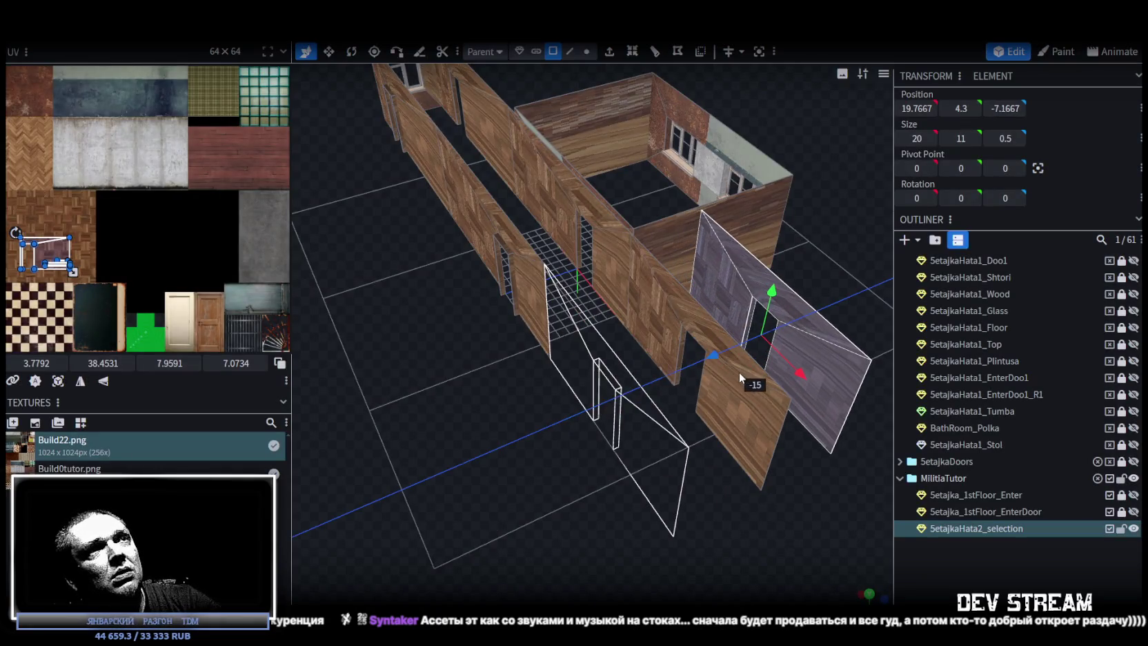
click(174, 48)
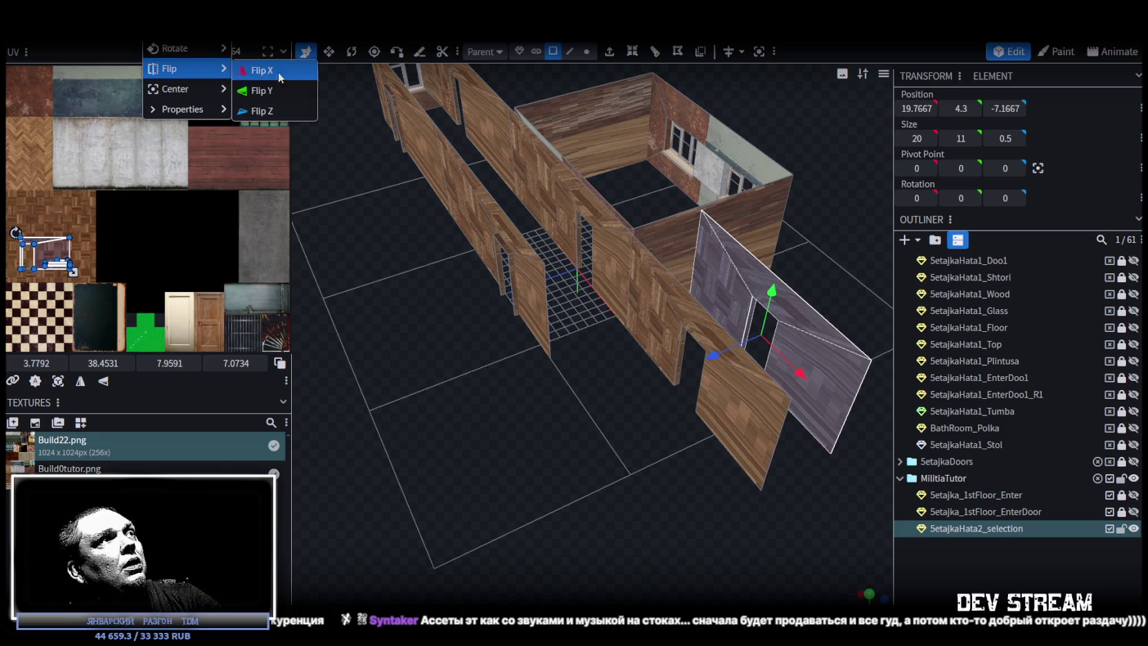
click(276, 109)
Step: Shift the mirrored wall to Z 8.1667, merge its overlapping vertices, and inspect it
drag(572, 419, 560, 425)
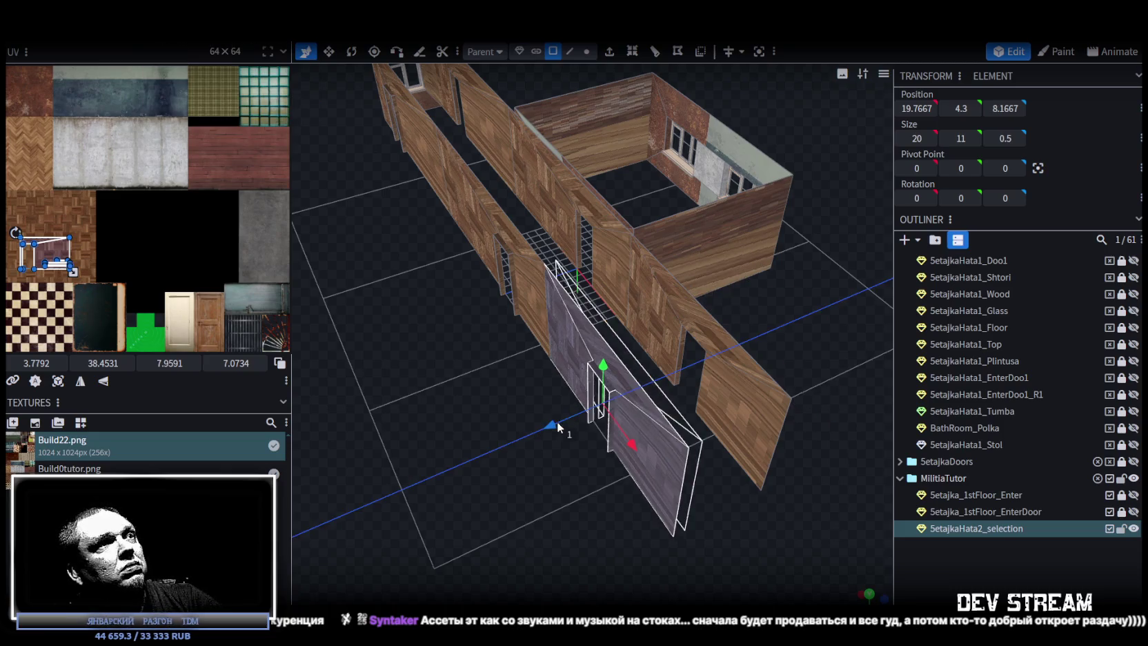
click(527, 161)
drag(475, 531, 700, 526)
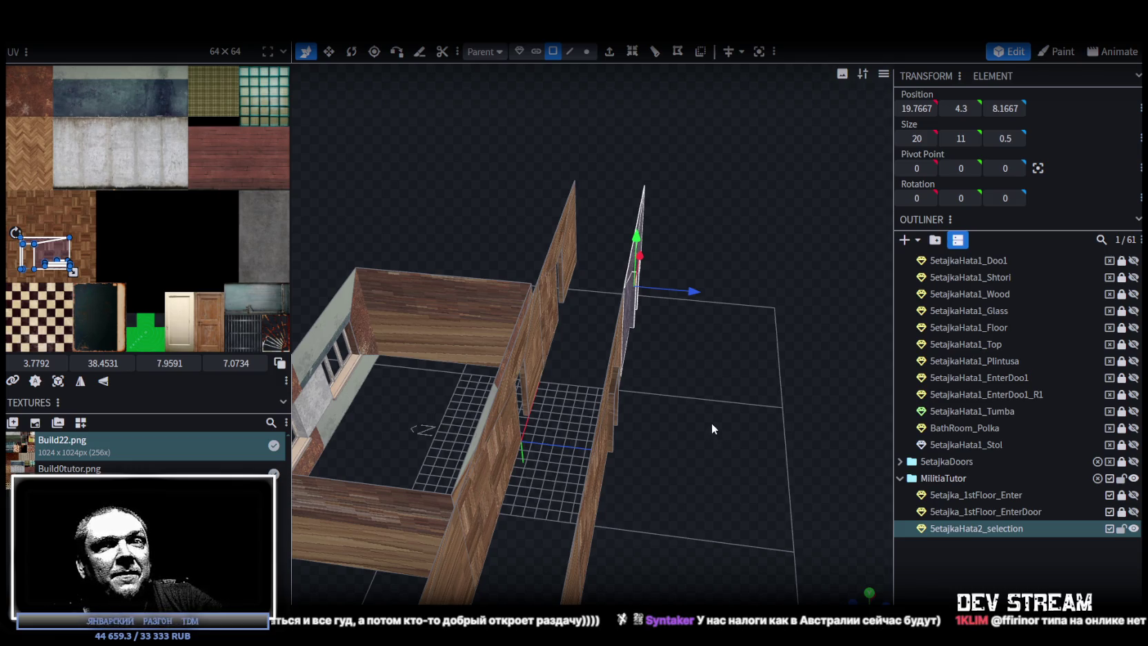
drag(711, 418, 642, 412)
drag(606, 414, 603, 417)
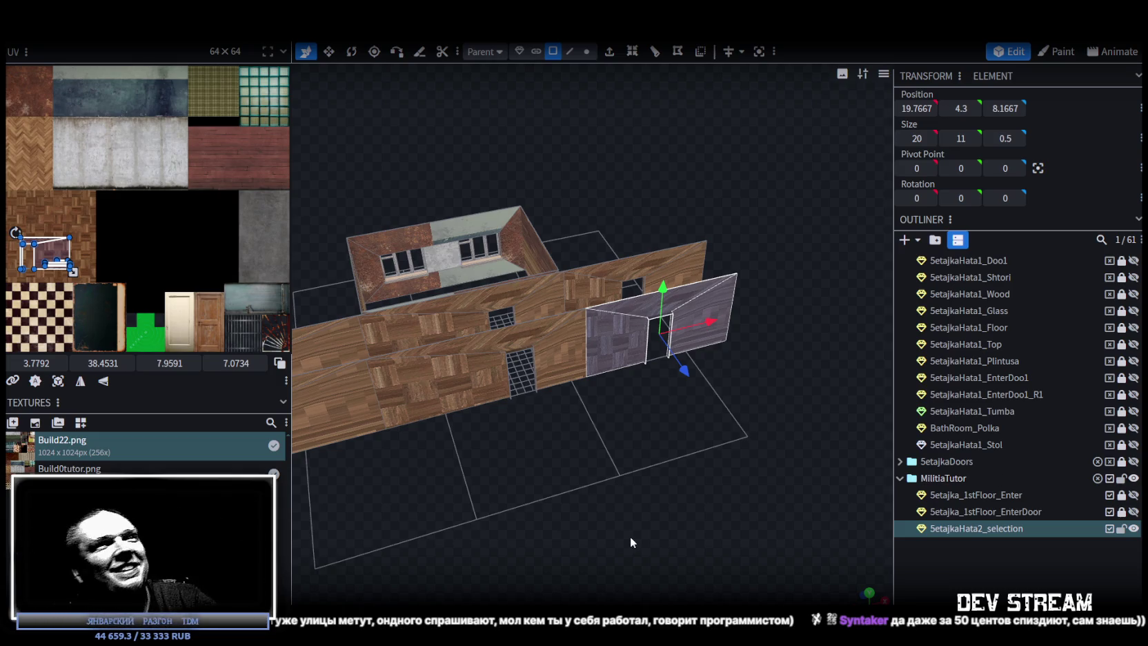
scroll(644, 468, up, 3)
mouse_move(643, 468)
mouse_down()
mouse_move(541, 482)
mouse_move(541, 512)
mouse_move(596, 450)
mouse_up()
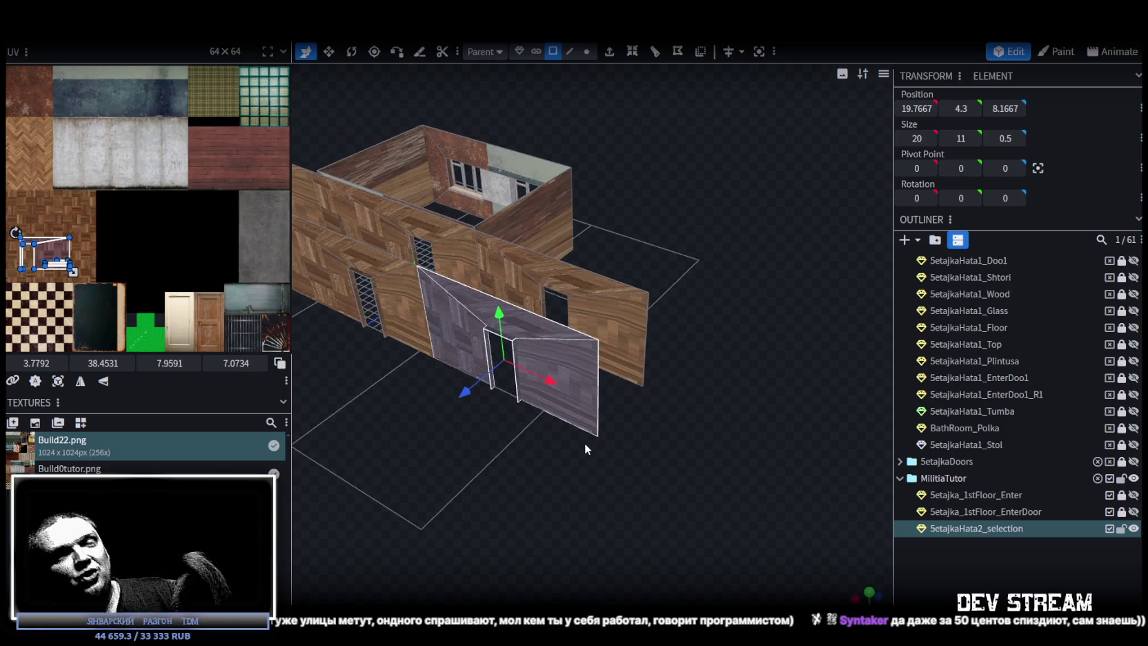
mouse_move(643, 409)
mouse_down()
mouse_move(679, 491)
mouse_move(498, 475)
mouse_move(484, 511)
mouse_move(705, 487)
mouse_up()
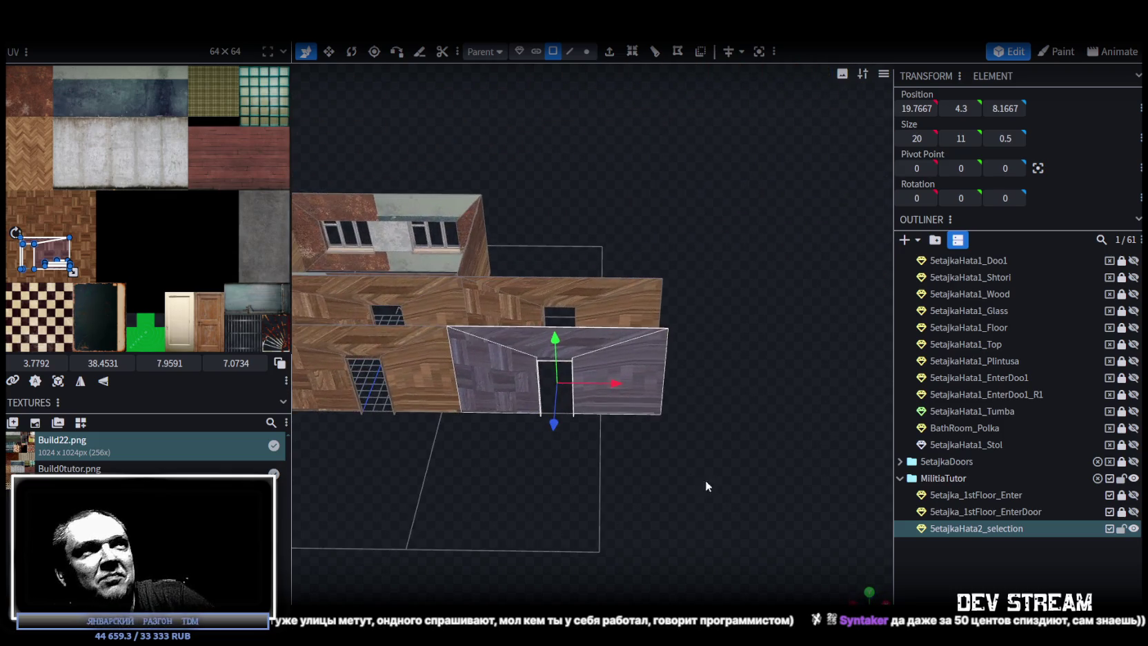
mouse_move(396, 556)
mouse_down()
mouse_move(498, 494)
mouse_move(446, 493)
mouse_move(397, 472)
mouse_move(565, 467)
mouse_move(523, 516)
mouse_move(560, 454)
mouse_move(524, 457)
mouse_move(680, 489)
mouse_move(607, 474)
mouse_move(630, 436)
mouse_move(635, 476)
mouse_move(613, 466)
mouse_move(693, 476)
mouse_move(669, 454)
mouse_move(599, 443)
mouse_move(565, 421)
mouse_move(635, 438)
mouse_move(614, 422)
mouse_move(619, 431)
mouse_move(537, 471)
mouse_move(613, 434)
mouse_move(679, 461)
mouse_move(745, 462)
mouse_move(639, 470)
mouse_move(722, 470)
mouse_move(685, 459)
mouse_up()
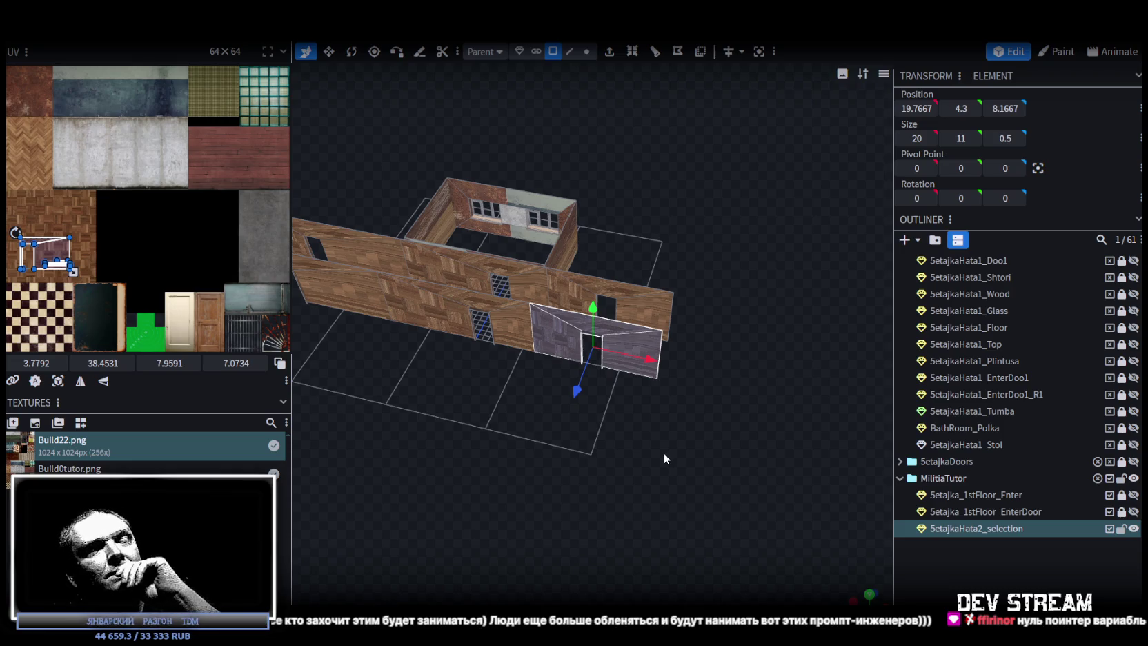
mouse_move(664, 452)
mouse_down()
mouse_move(612, 470)
mouse_move(621, 466)
mouse_up()
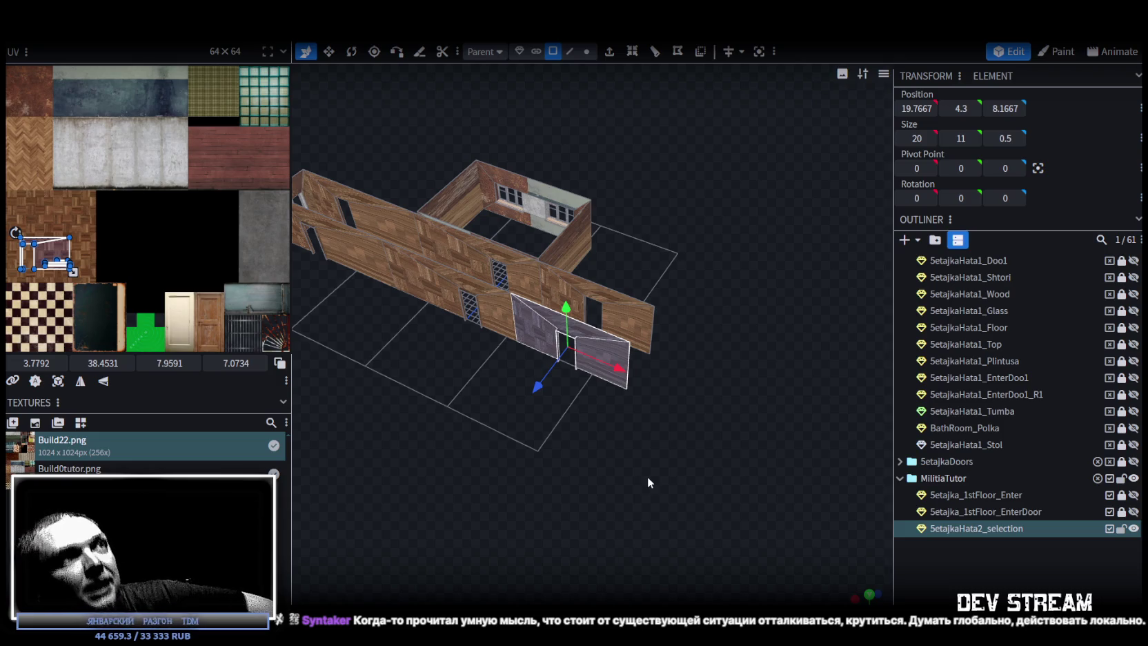
Step: Orbit over the floor and inner room to get an overview of its wood-plank walls
scroll(607, 361, up, 3)
mouse_move(606, 361)
mouse_down()
mouse_move(610, 519)
mouse_move(722, 298)
mouse_move(553, 262)
mouse_up()
scroll(678, 255, up, 3)
scroll(679, 255, down, 3)
mouse_move(607, 222)
mouse_down()
mouse_move(511, 315)
mouse_move(559, 413)
mouse_move(657, 429)
mouse_up()
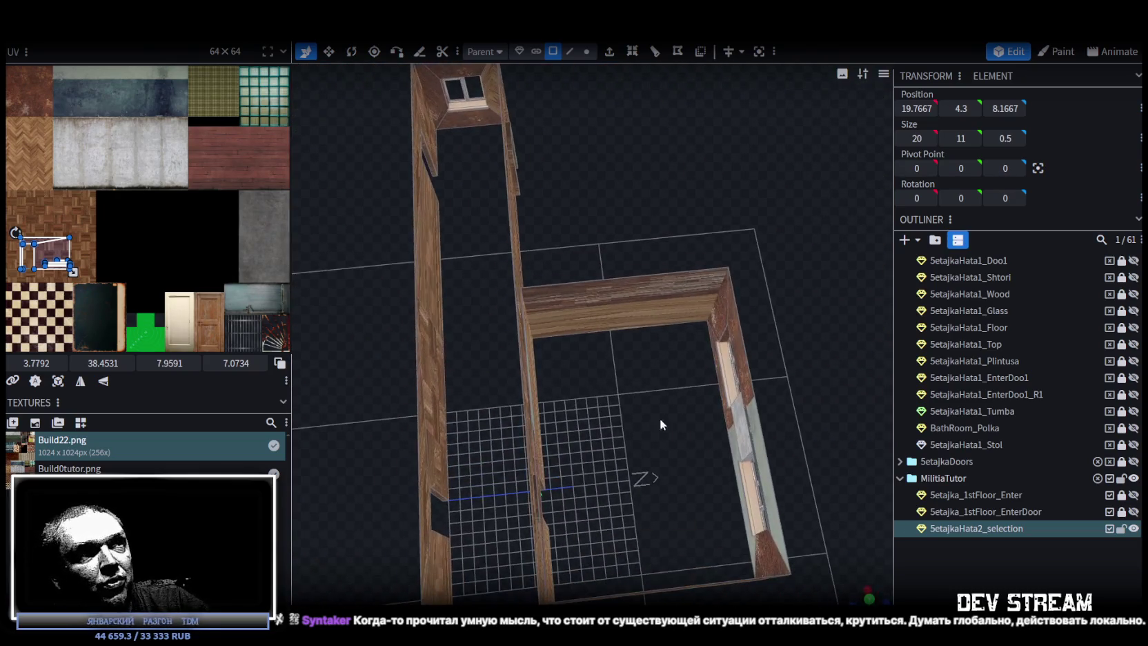
mouse_move(521, 337)
mouse_down()
mouse_move(516, 392)
mouse_move(601, 351)
mouse_move(473, 336)
mouse_move(542, 362)
mouse_move(500, 470)
mouse_move(516, 439)
mouse_up()
mouse_move(560, 373)
mouse_down()
mouse_move(564, 444)
mouse_move(488, 390)
mouse_up()
mouse_move(596, 266)
mouse_down()
mouse_move(511, 293)
mouse_move(696, 293)
mouse_move(603, 266)
mouse_move(594, 304)
mouse_move(638, 301)
mouse_move(539, 312)
mouse_move(532, 201)
mouse_up()
Step: Turn the windowed wall toward the camera, then switch over to the Unity editor
drag(548, 282, 554, 340)
mouse_move(586, 380)
mouse_down()
mouse_move(552, 349)
mouse_move(569, 345)
mouse_move(518, 399)
mouse_up()
mouse_move(514, 347)
mouse_down()
mouse_move(460, 346)
mouse_move(578, 377)
mouse_move(444, 361)
mouse_move(674, 224)
mouse_up()
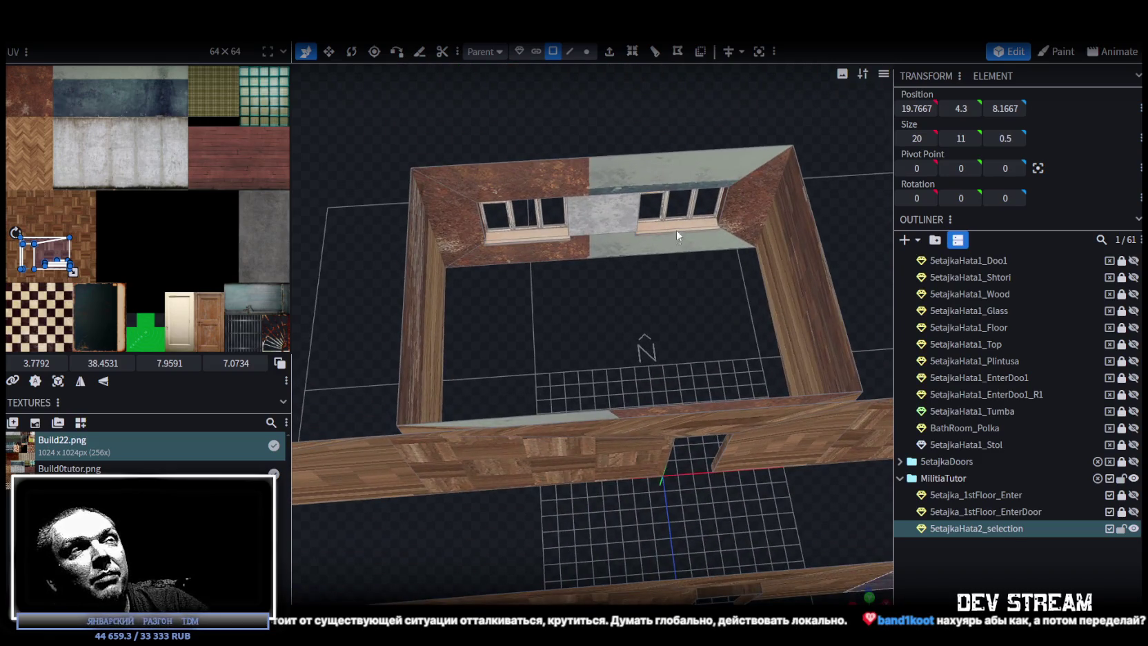
mouse_move(639, 323)
mouse_down()
mouse_move(531, 372)
mouse_move(722, 407)
mouse_move(728, 457)
mouse_move(662, 454)
mouse_move(718, 264)
mouse_move(604, 264)
mouse_move(590, 290)
mouse_up()
mouse_move(681, 356)
mouse_down()
mouse_move(657, 415)
mouse_move(614, 395)
mouse_move(645, 293)
mouse_up()
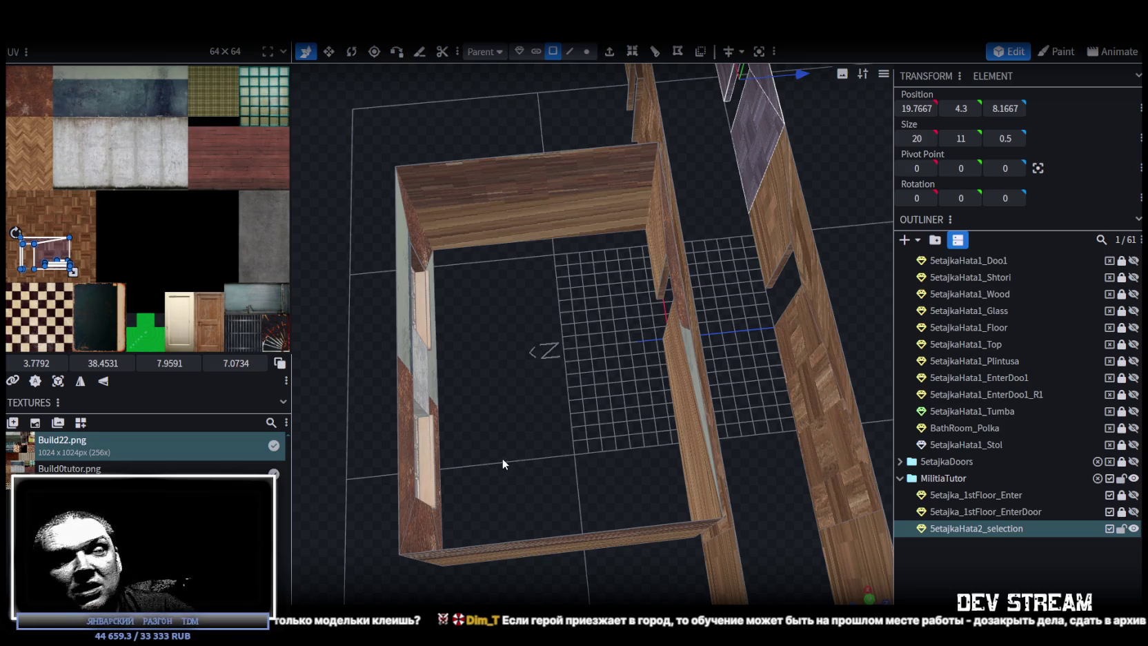
key(alt+Tab)
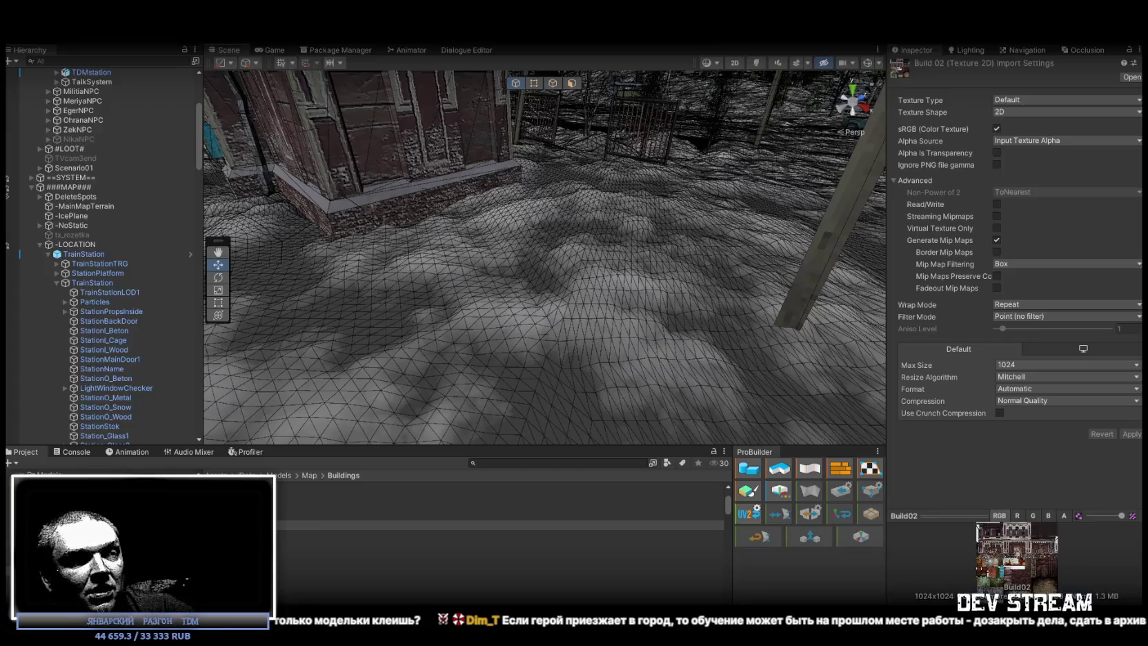
Step: Orbit the Unity Scene view around the train station, then return to Blockbench's room model
mouse_move(441, 281)
right_down()
mouse_move(701, 274)
mouse_move(498, 277)
mouse_move(634, 254)
right_up()
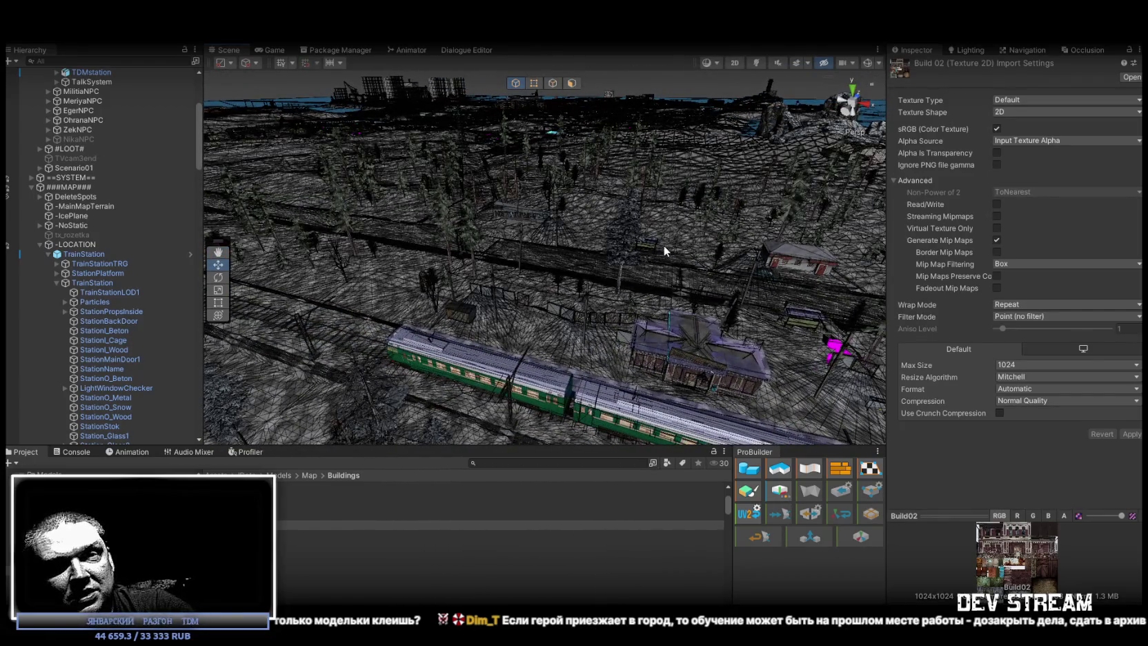
mouse_move(622, 205)
right_down()
mouse_move(659, 187)
mouse_move(648, 220)
mouse_move(549, 186)
mouse_move(553, 157)
right_up()
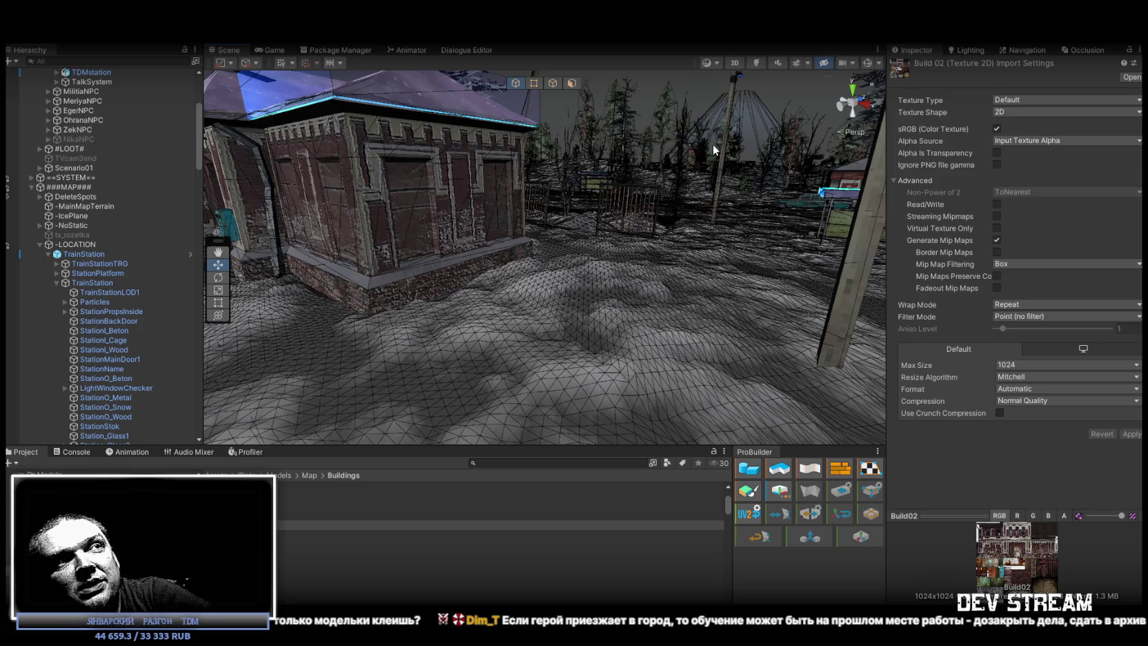
mouse_move(666, 150)
alt+mouse_down()
mouse_move(587, 242)
mouse_move(525, 227)
alt+mouse_up()
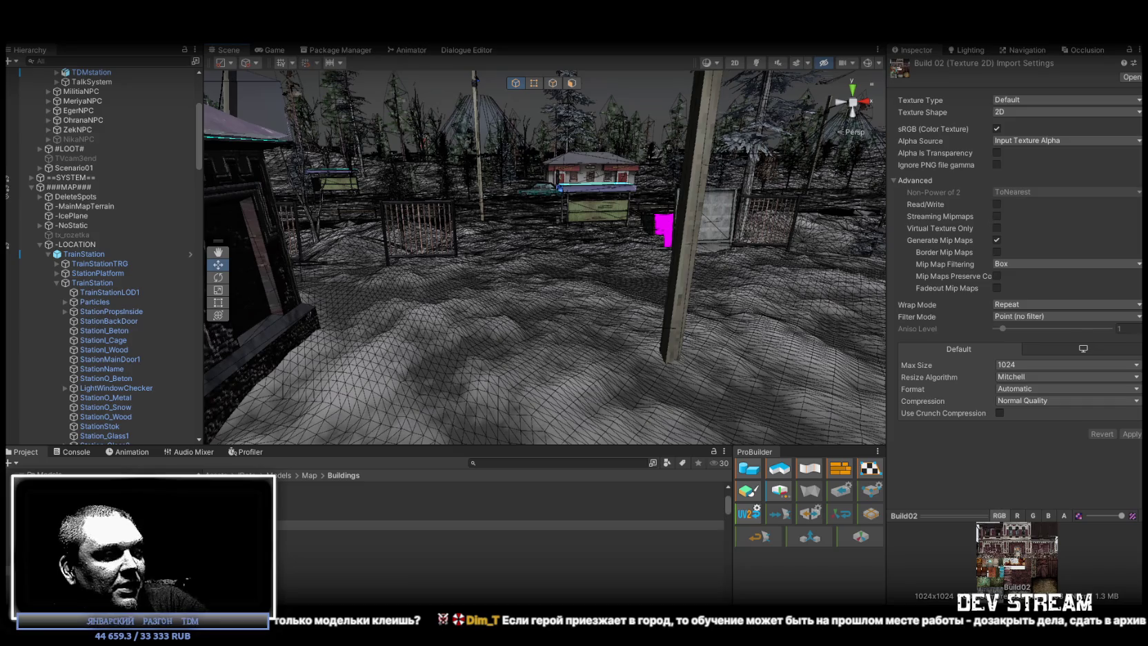
key(alt+Tab)
mouse_move(628, 510)
mouse_down()
mouse_move(608, 451)
mouse_move(490, 406)
mouse_move(601, 403)
mouse_move(642, 422)
mouse_move(639, 345)
mouse_up()
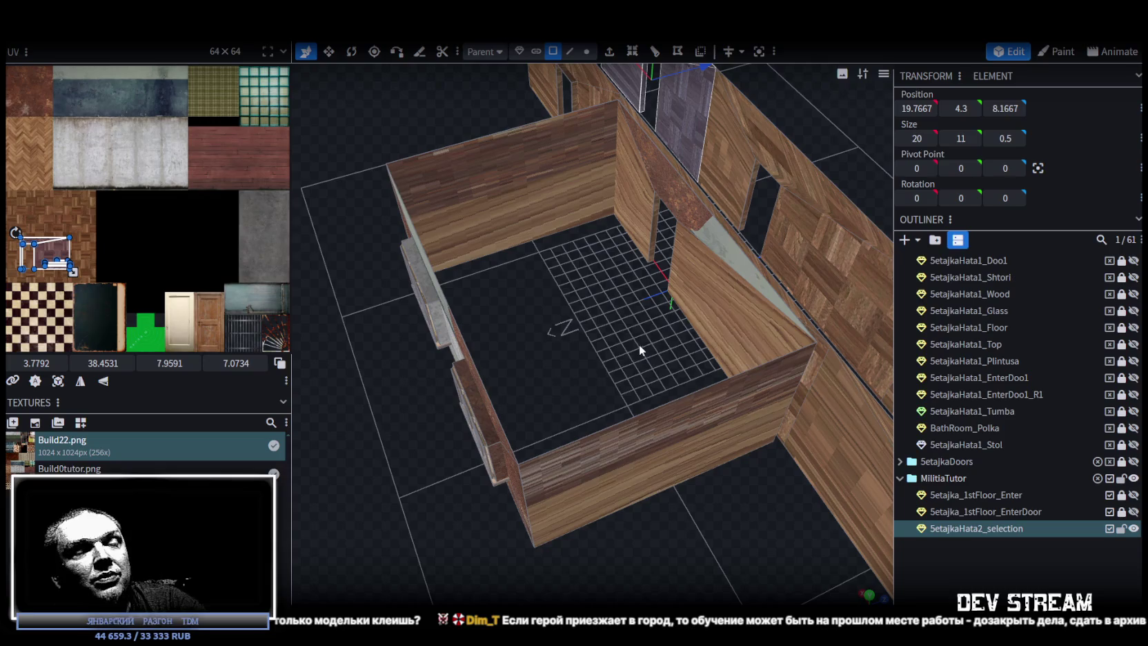
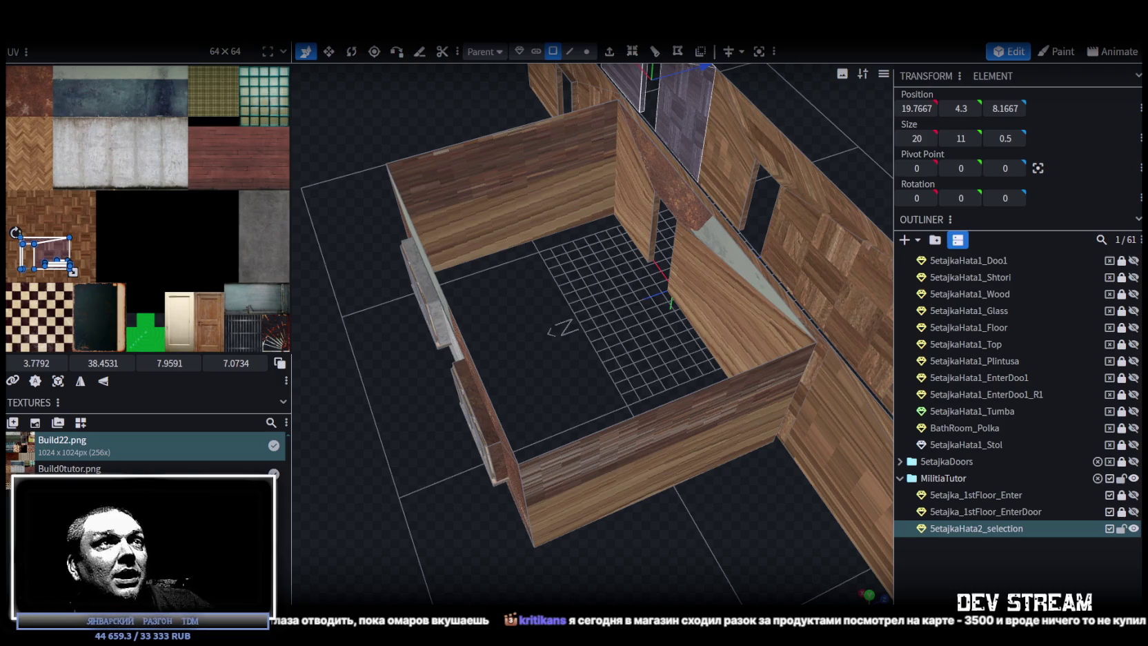
Step: In Edge selection mode, select the vertical edge at the right end of the long wooden front wall
mouse_move(573, 536)
mouse_down()
mouse_move(445, 547)
mouse_move(452, 532)
mouse_up()
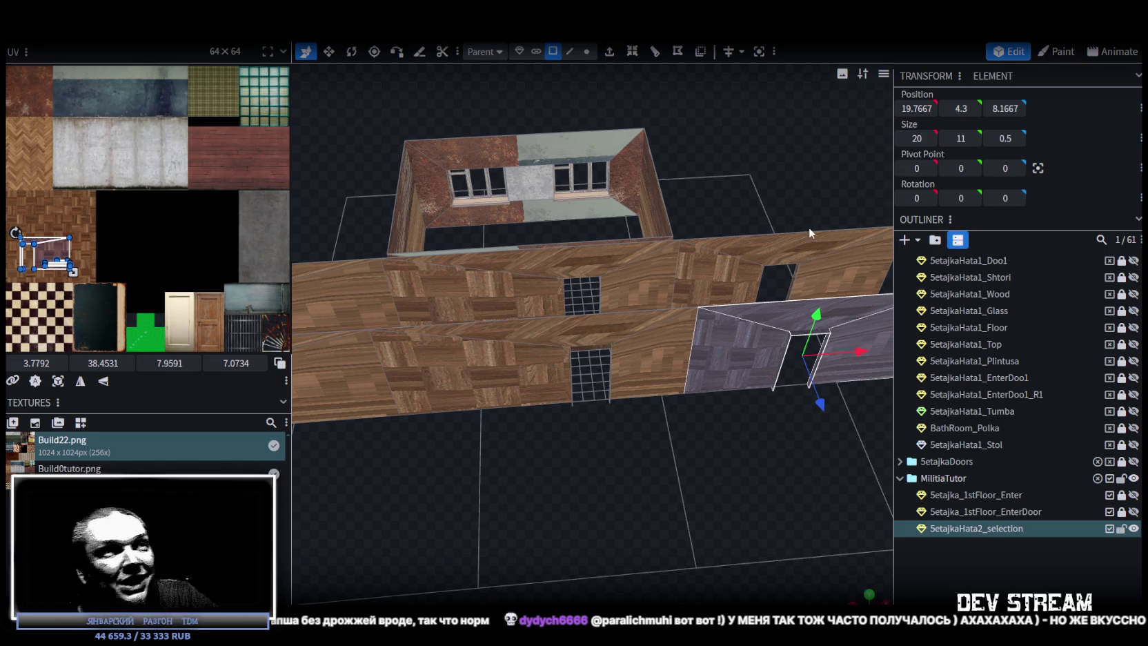
scroll(831, 403, down, 3)
scroll(776, 446, down, 2)
mouse_move(761, 445)
mouse_down()
mouse_move(666, 435)
mouse_move(668, 418)
mouse_move(594, 431)
mouse_move(635, 403)
mouse_up()
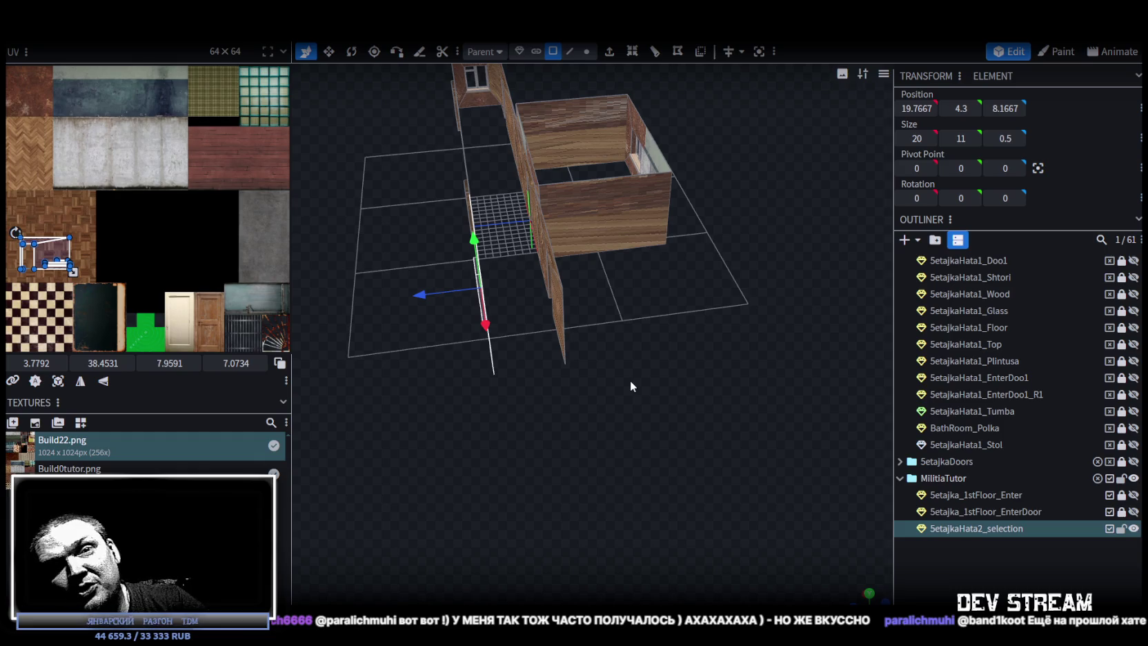
mouse_move(634, 325)
mouse_down()
mouse_move(742, 353)
mouse_move(729, 373)
mouse_move(710, 324)
mouse_up()
click(570, 52)
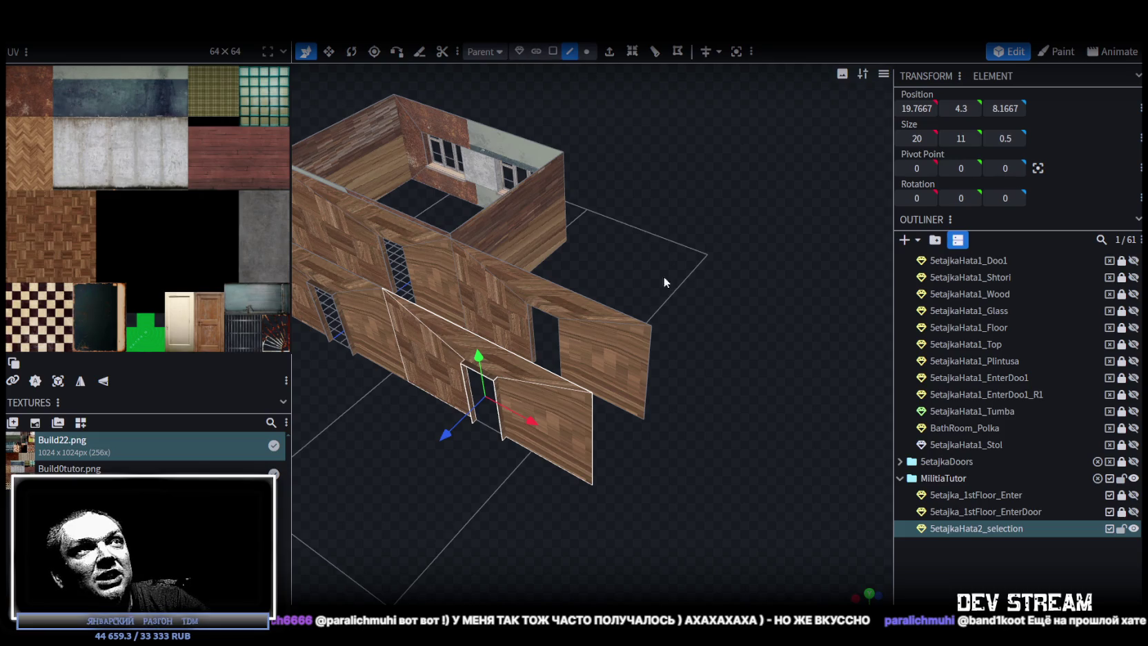
click(647, 353)
mouse_move(647, 351)
mouse_down()
mouse_move(619, 321)
mouse_move(558, 291)
mouse_move(718, 295)
mouse_move(744, 267)
mouse_move(743, 200)
mouse_move(648, 247)
mouse_move(676, 271)
mouse_move(628, 337)
mouse_move(757, 359)
mouse_move(736, 396)
mouse_move(723, 383)
mouse_move(750, 417)
mouse_move(748, 396)
mouse_up()
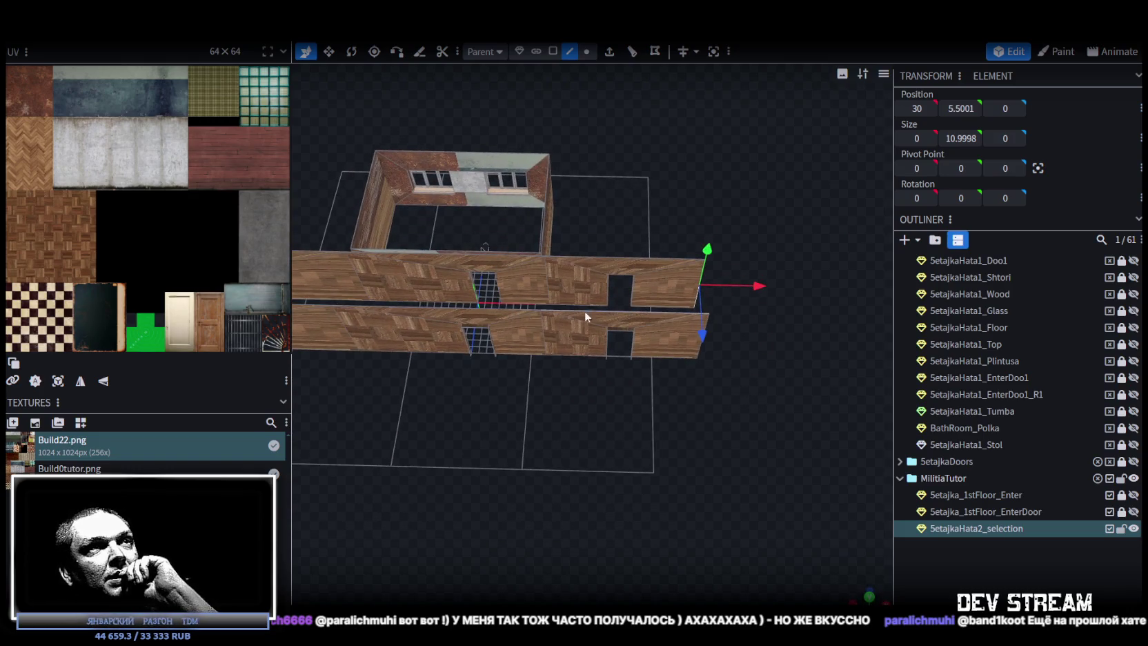
drag(769, 329, 619, 298)
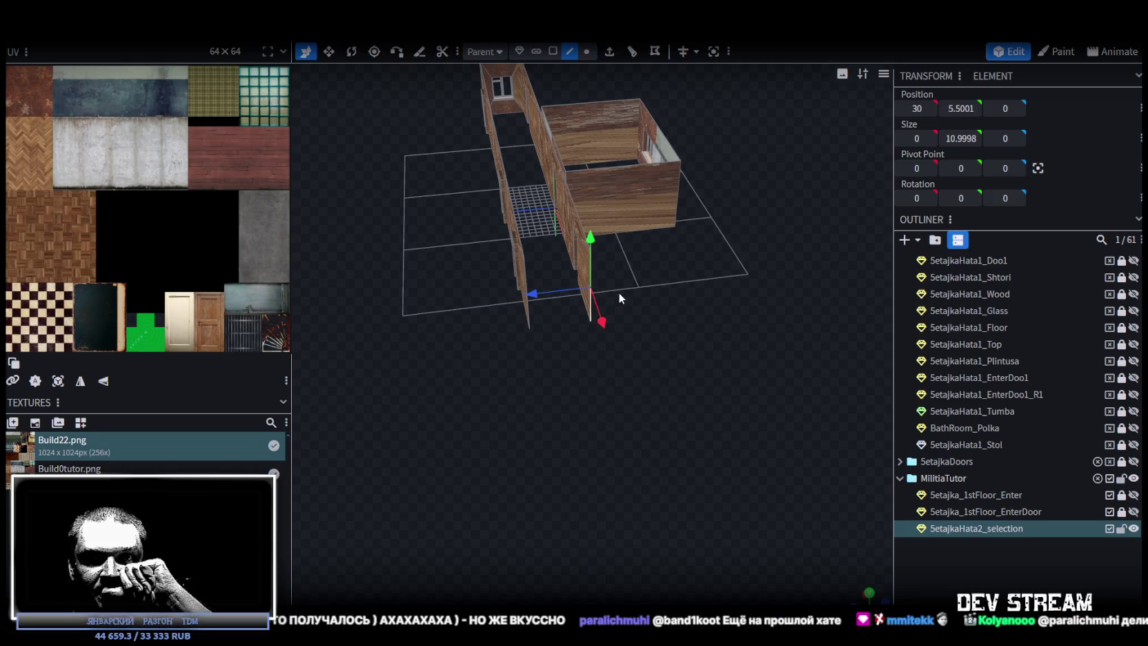
mouse_move(619, 298)
mouse_down()
mouse_move(671, 319)
mouse_move(681, 311)
mouse_up()
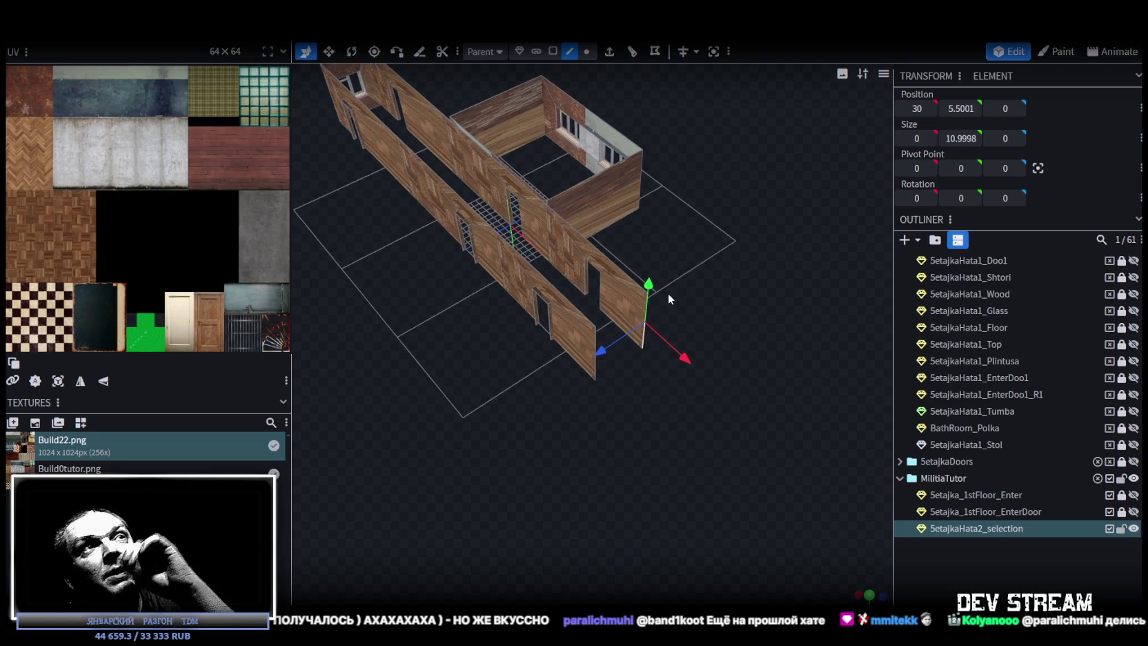
mouse_move(668, 291)
mouse_down()
mouse_move(740, 397)
mouse_move(709, 391)
mouse_move(634, 429)
mouse_move(659, 453)
mouse_move(705, 410)
mouse_up()
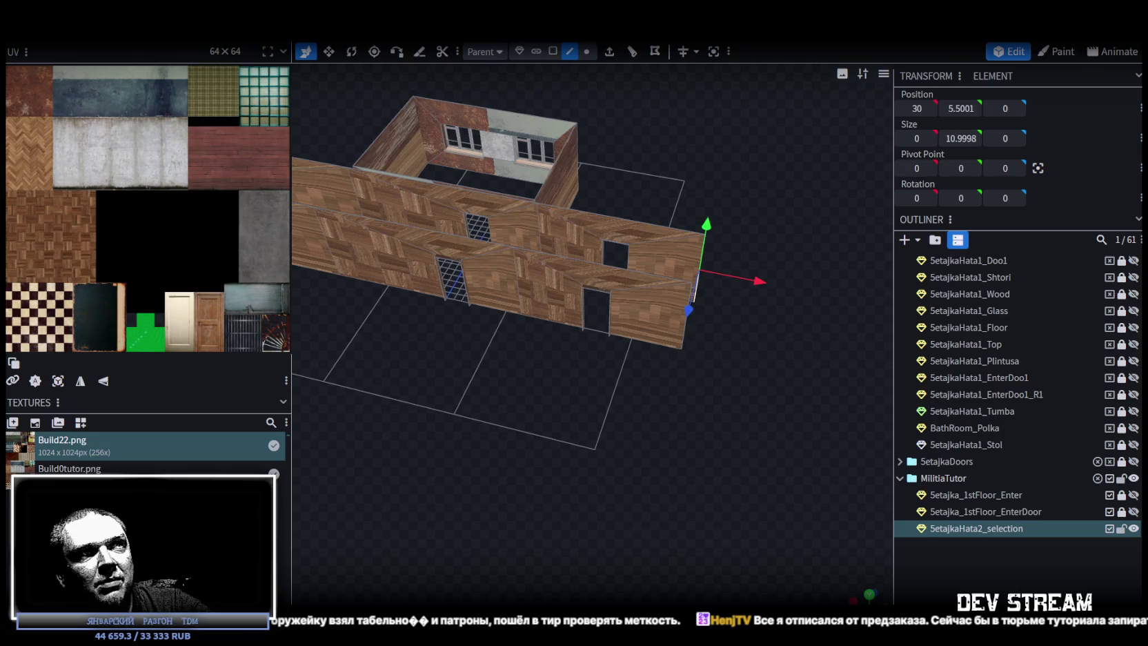
mouse_move(720, 445)
mouse_down()
mouse_move(589, 446)
mouse_move(545, 467)
mouse_move(647, 488)
mouse_move(586, 477)
mouse_up()
scroll(588, 477, up, 3)
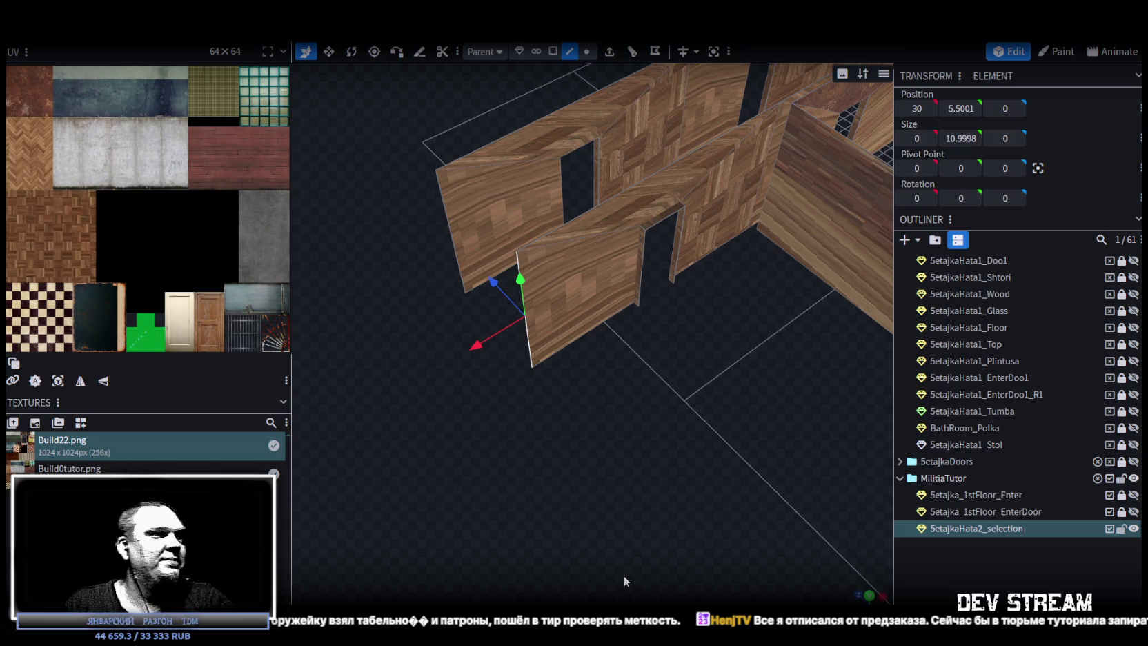
mouse_move(705, 448)
mouse_down()
mouse_move(667, 455)
mouse_move(585, 416)
mouse_move(612, 413)
mouse_up()
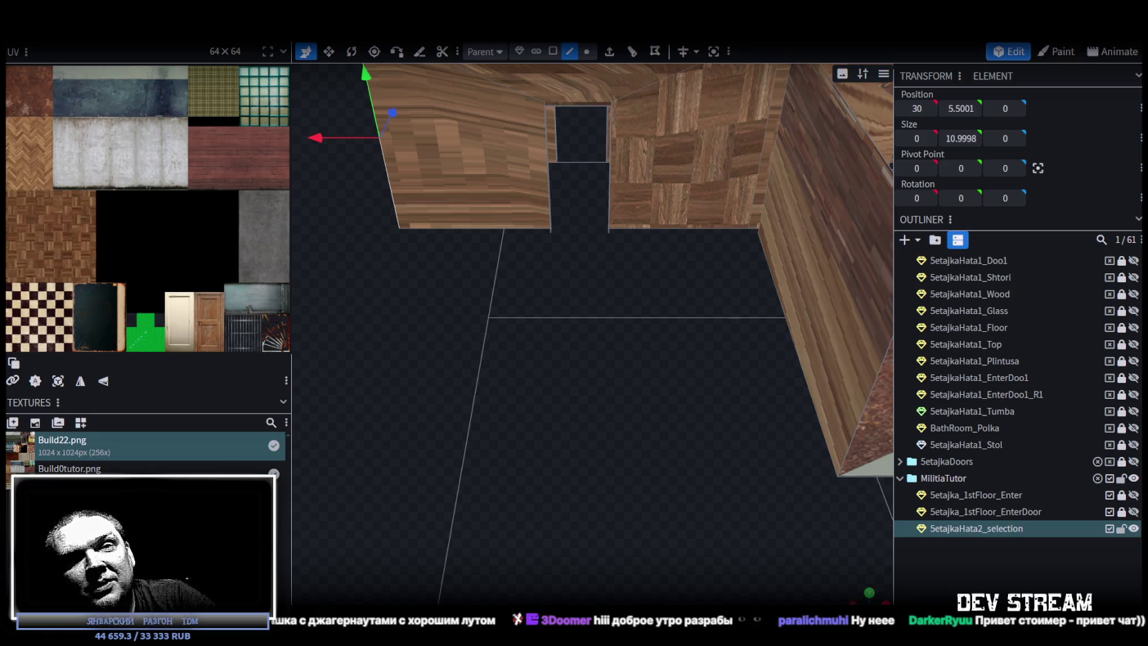
mouse_move(640, 487)
mouse_down()
mouse_move(622, 416)
mouse_move(805, 417)
mouse_move(618, 451)
mouse_move(689, 466)
mouse_move(721, 447)
mouse_move(689, 463)
mouse_up()
Step: Orbit the camera out to an angled overview of the wood-panel house walls
right_click(688, 463)
drag(563, 509, 556, 521)
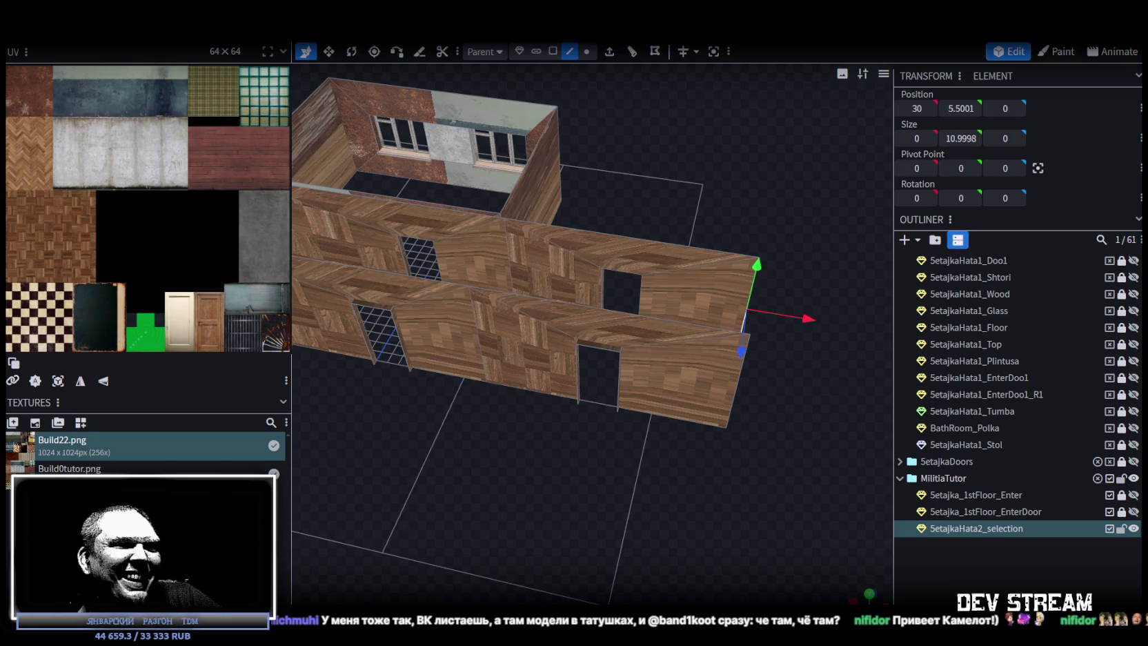
mouse_move(634, 500)
mouse_down()
mouse_move(648, 449)
mouse_move(632, 504)
mouse_move(692, 484)
mouse_up()
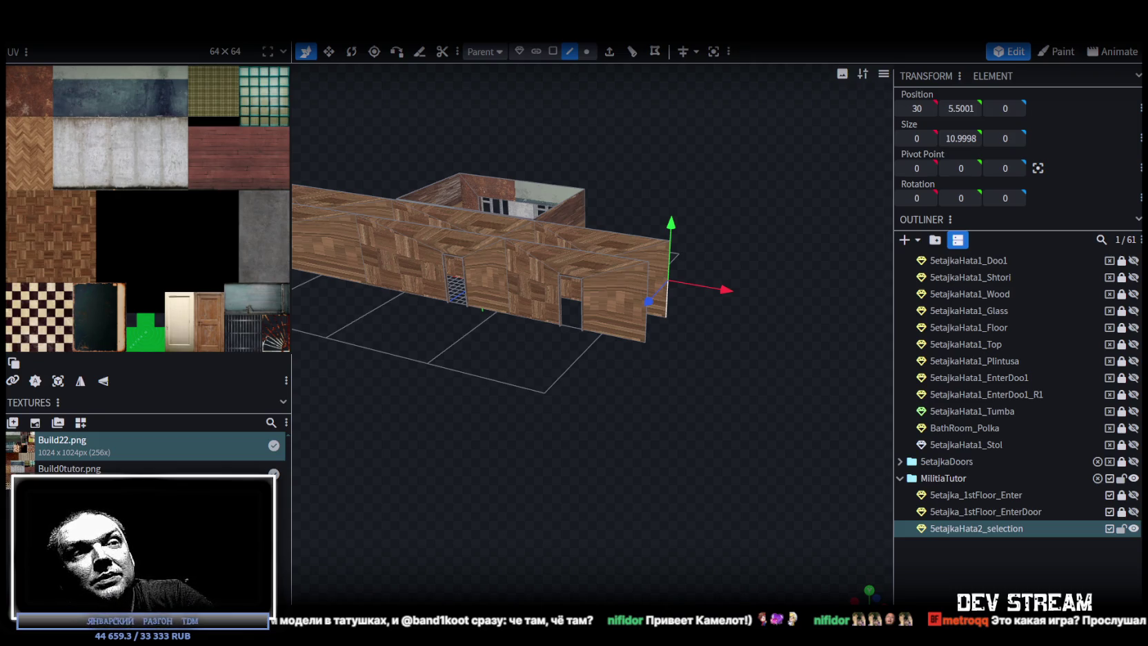
mouse_move(690, 387)
mouse_down()
mouse_move(605, 534)
mouse_move(468, 531)
mouse_move(557, 482)
mouse_move(444, 452)
mouse_move(521, 437)
mouse_move(498, 445)
mouse_move(533, 450)
mouse_move(419, 291)
mouse_move(768, 403)
mouse_move(680, 457)
mouse_move(710, 439)
mouse_move(710, 453)
mouse_move(611, 349)
mouse_move(667, 360)
mouse_move(662, 353)
mouse_up()
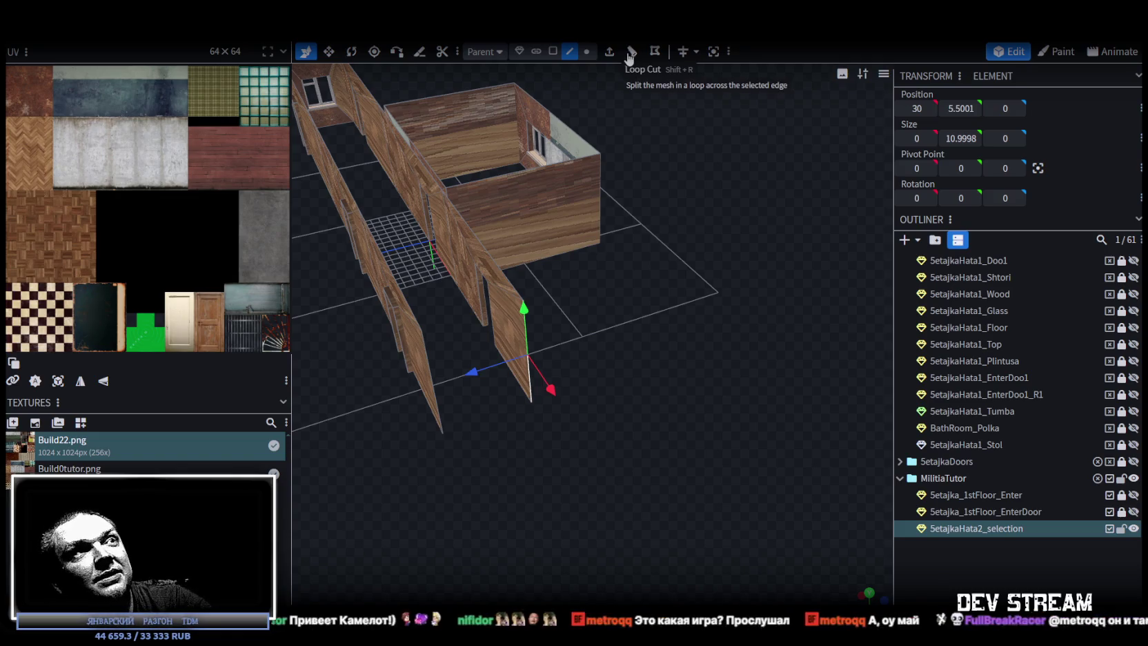
Step: Extrude the wall's end edge toward Z- and set the new outer edge to Z -17.5
click(610, 54)
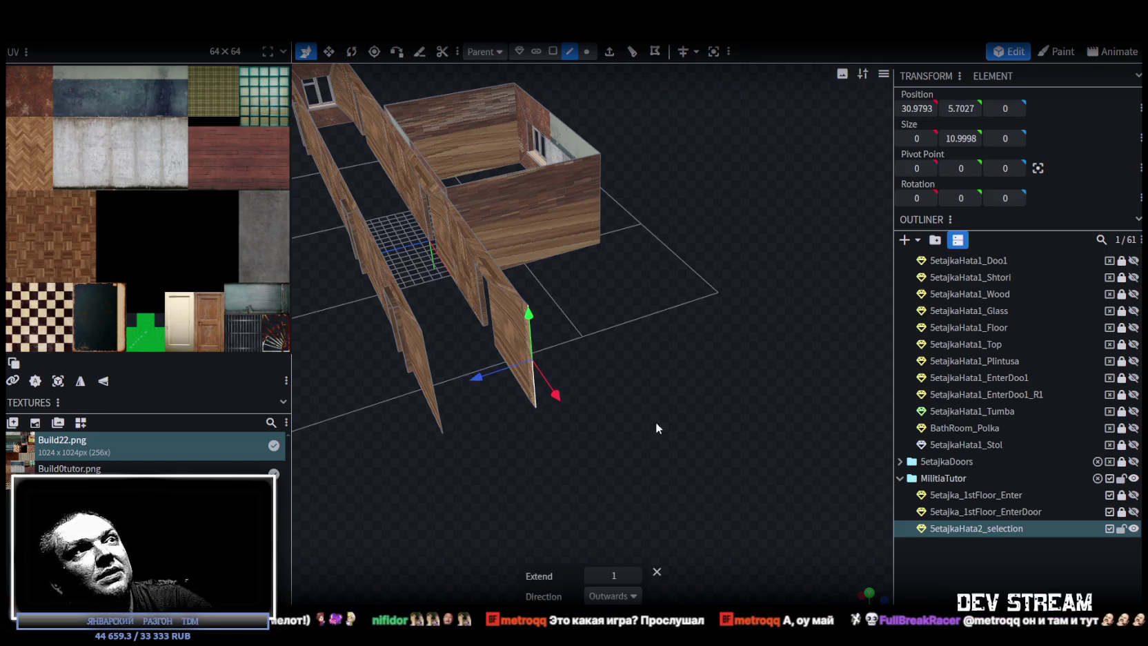
click(634, 596)
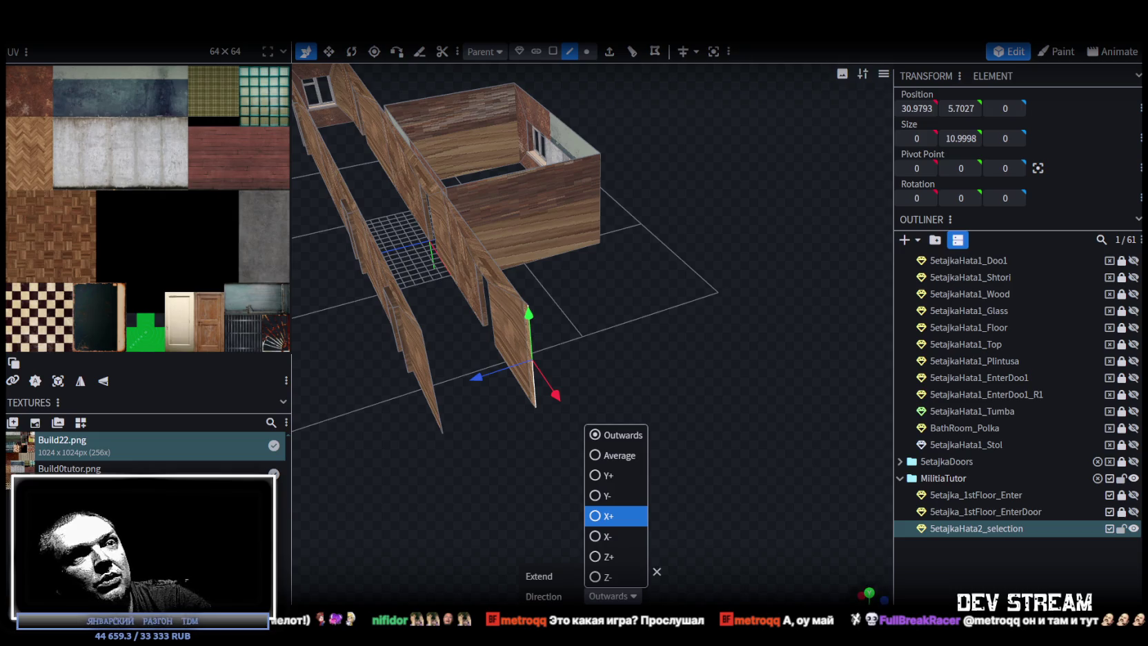
click(607, 577)
mouse_move(672, 391)
mouse_down()
mouse_move(609, 247)
mouse_move(603, 337)
mouse_up()
click(632, 224)
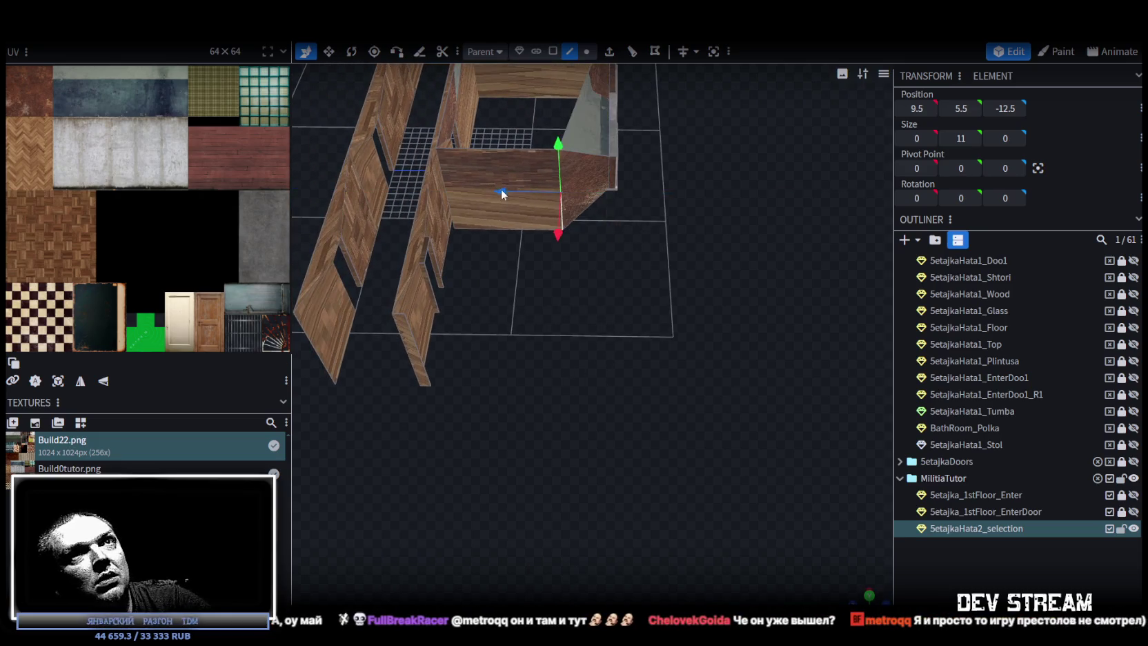
click(421, 342)
text(-17.5)
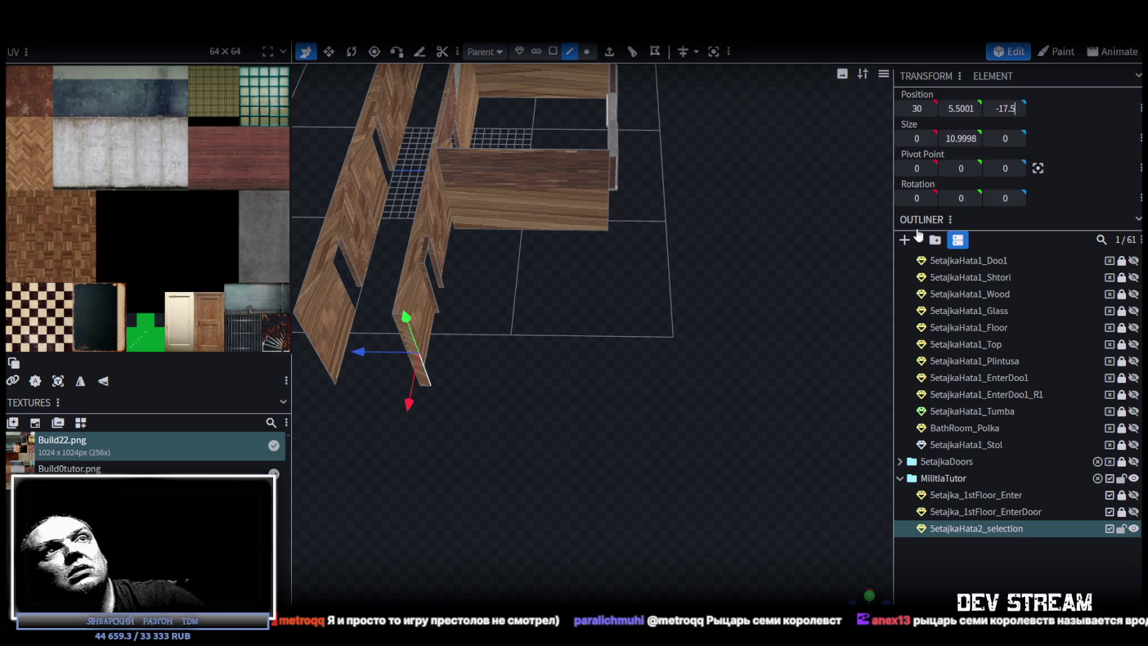
key(Return)
mouse_move(692, 361)
mouse_down()
mouse_move(589, 426)
mouse_move(703, 465)
mouse_move(680, 395)
mouse_move(545, 483)
mouse_move(613, 578)
mouse_up()
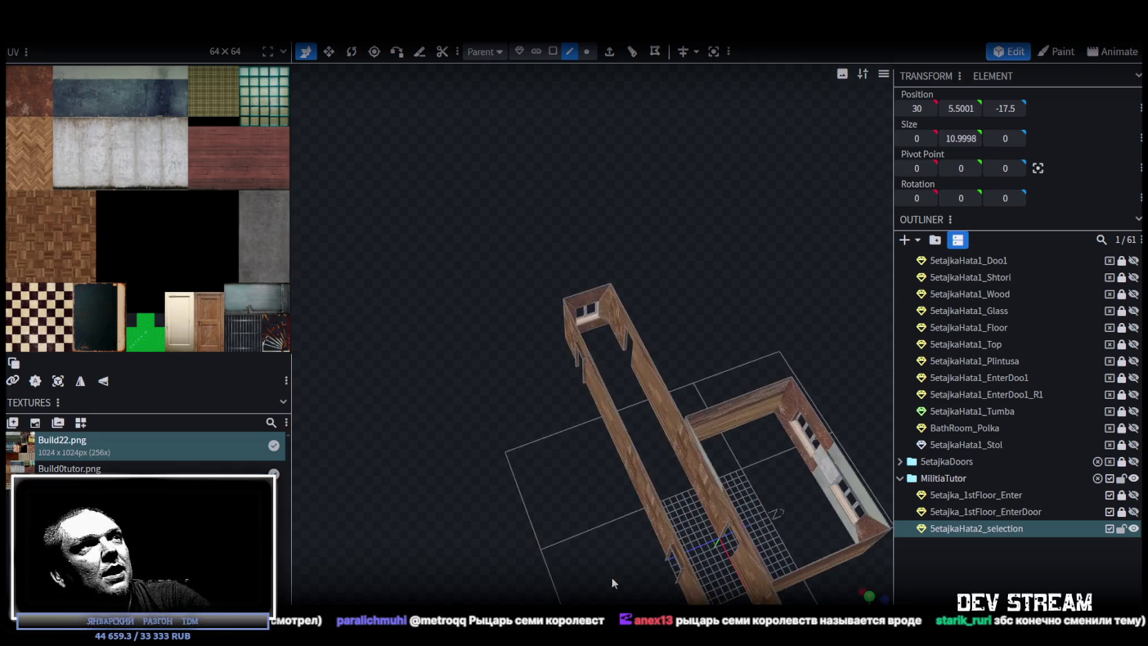
Step: Select the window recess faces and the top beam faces in Face mode
click(521, 374)
mouse_move(558, 423)
mouse_down()
mouse_move(687, 276)
mouse_move(699, 235)
mouse_up()
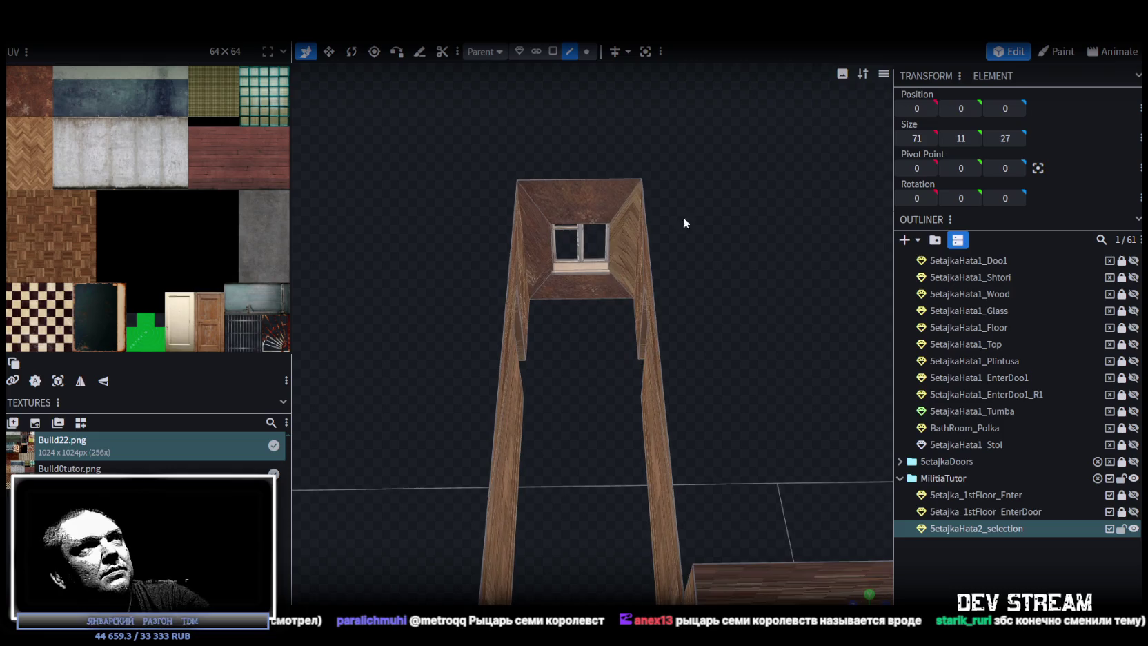
click(587, 50)
mouse_move(618, 154)
mouse_down()
mouse_move(601, 201)
mouse_move(608, 183)
mouse_up()
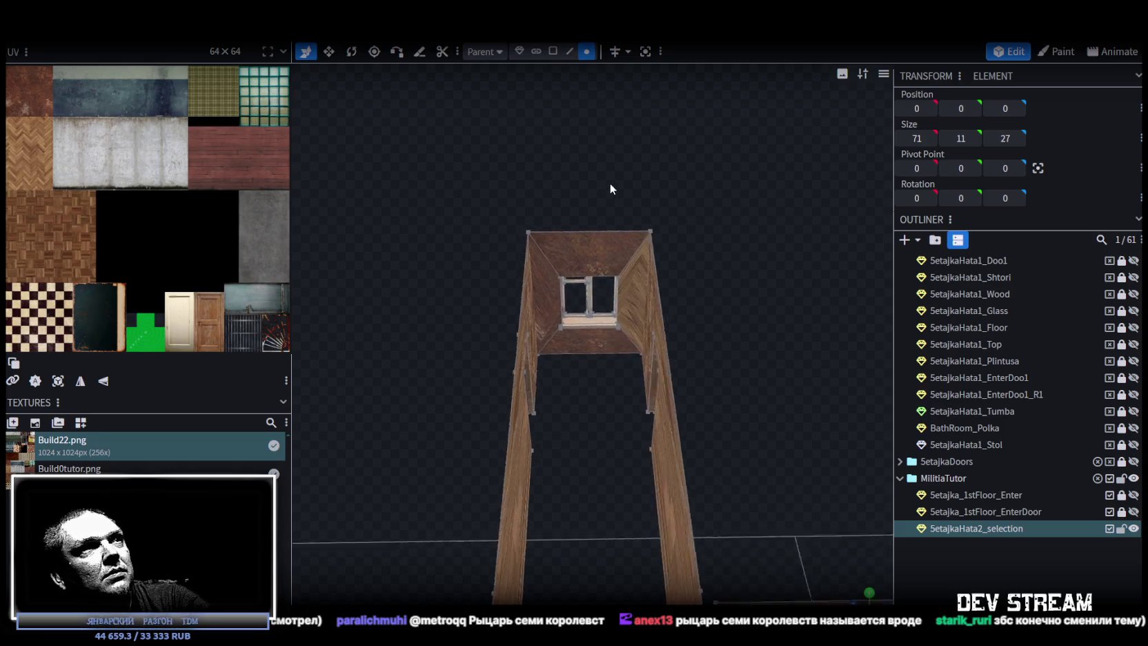
scroll(607, 183, up, 2)
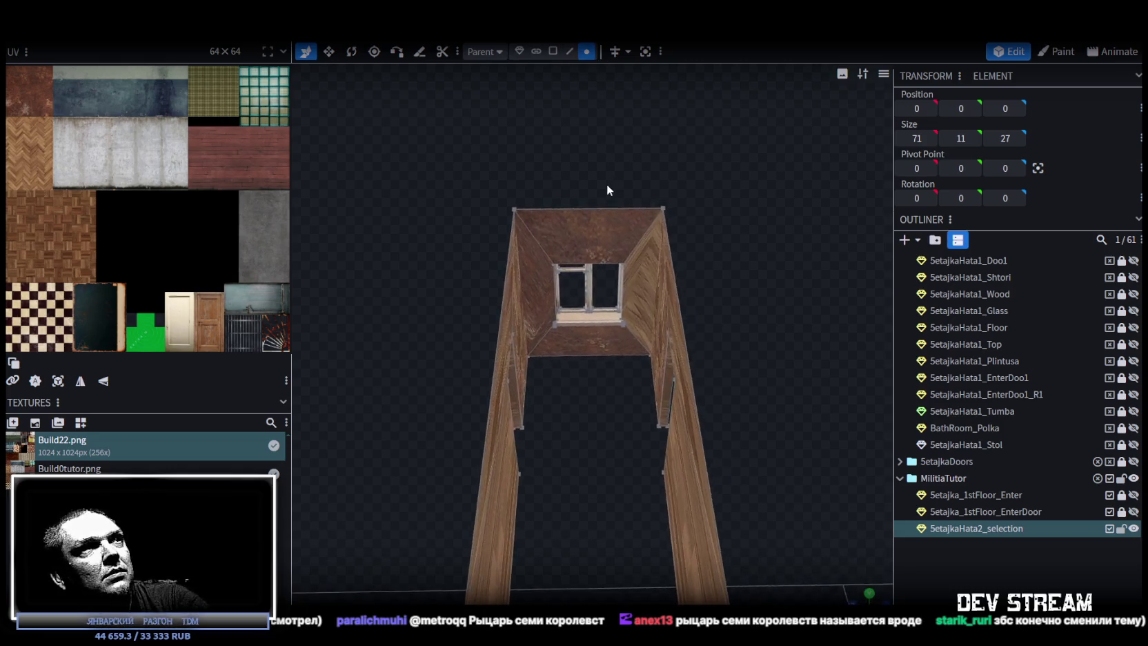
click(551, 52)
drag(544, 186, 632, 374)
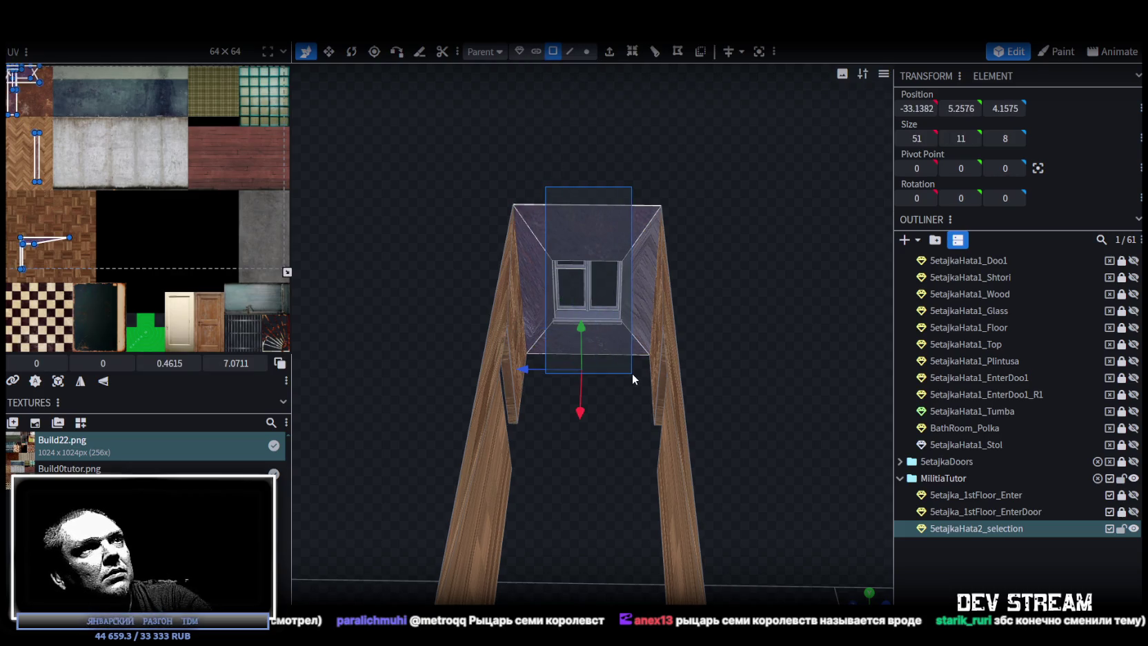
right_click(633, 282)
mouse_move(684, 130)
mouse_down()
mouse_move(604, 168)
mouse_move(603, 141)
mouse_move(596, 184)
mouse_up()
drag(547, 333, 634, 406)
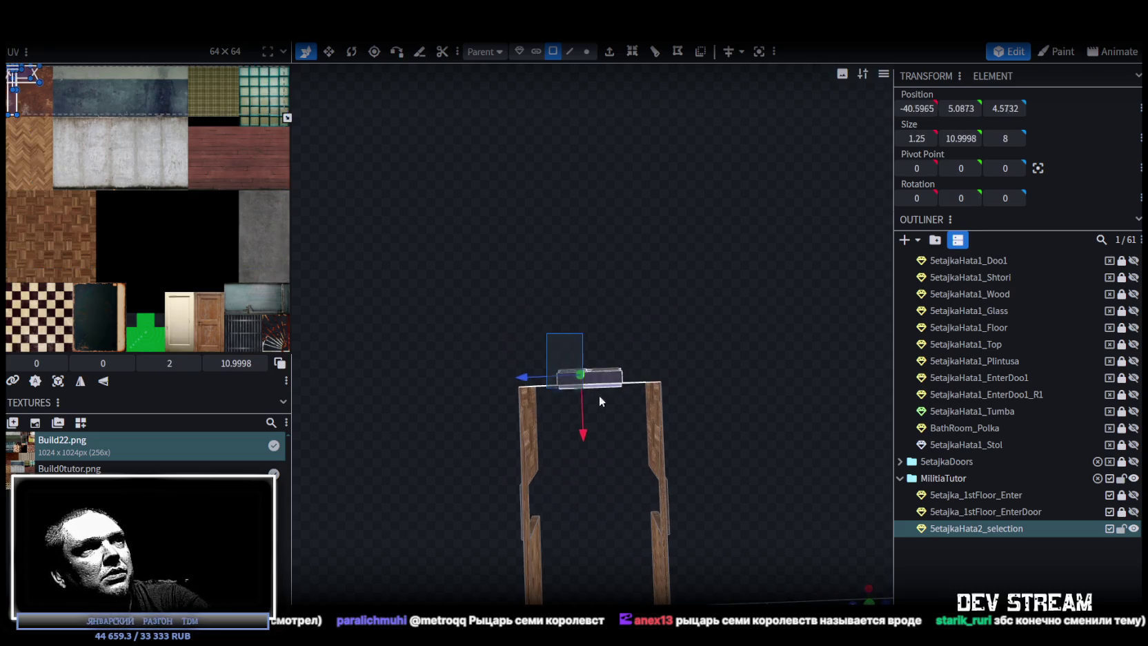
drag(610, 467, 612, 376)
Step: Copy the faces, split them into a separate mesh, and move it aside along Z
right_click(636, 271)
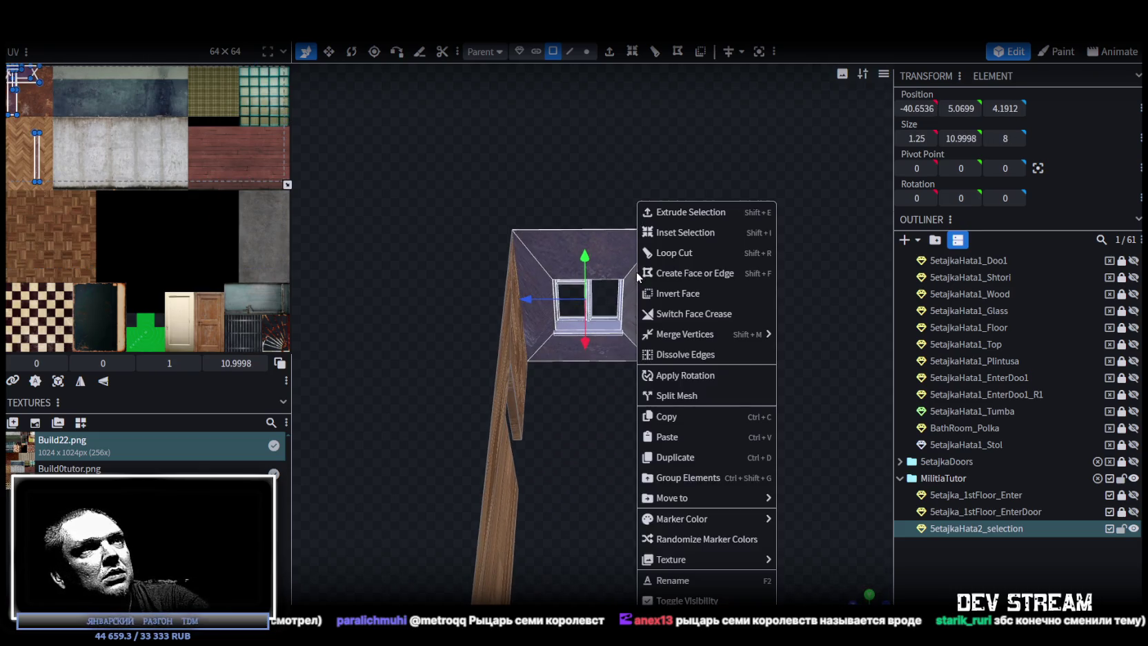
click(687, 416)
right_click(633, 307)
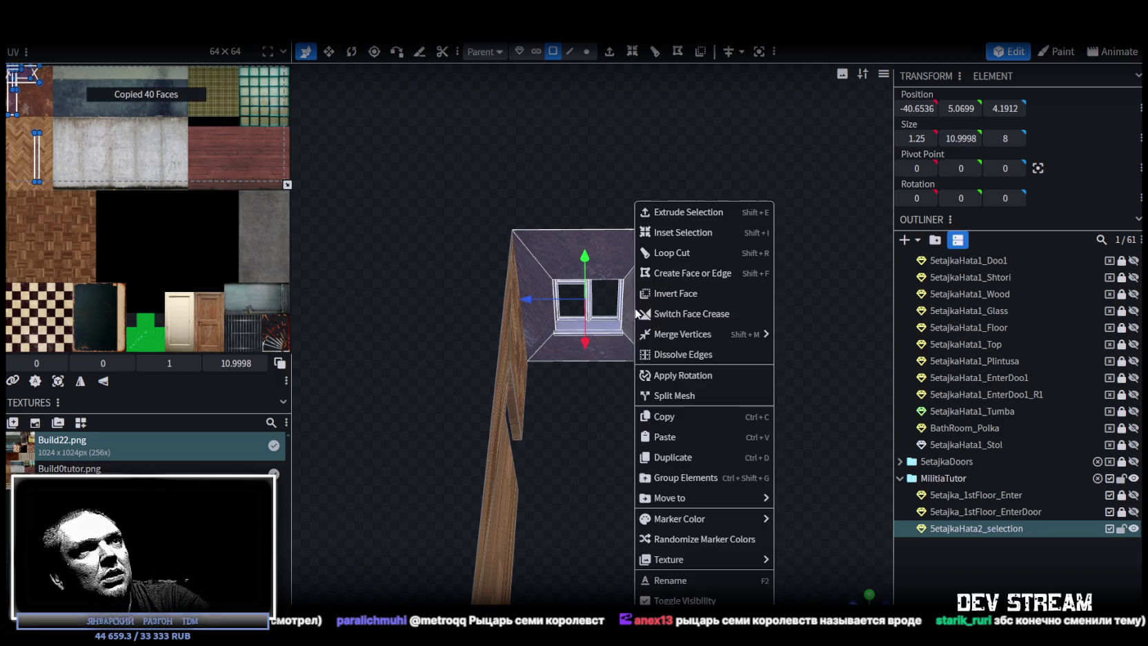
click(710, 437)
click(714, 446)
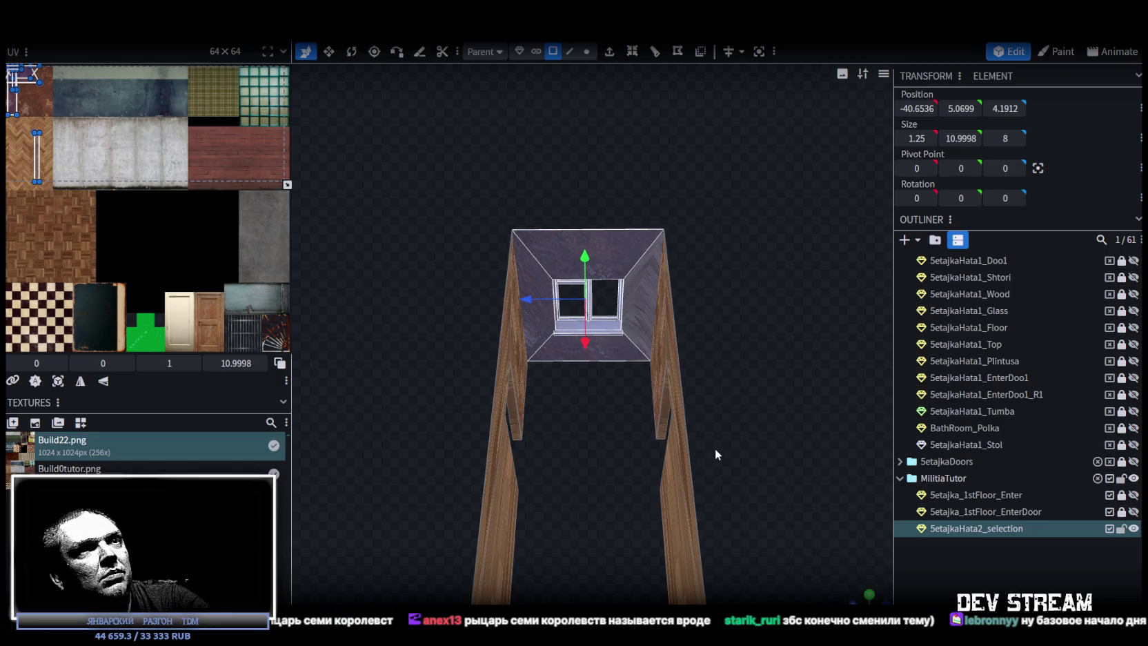
right_click(637, 340)
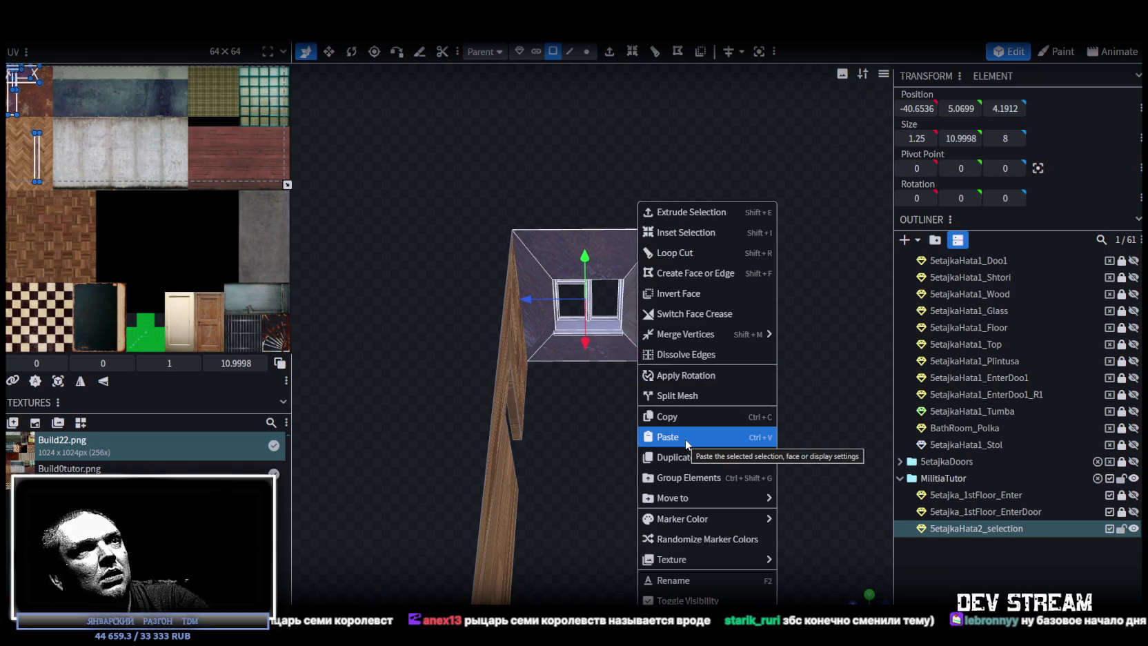
click(689, 394)
drag(554, 302, 672, 376)
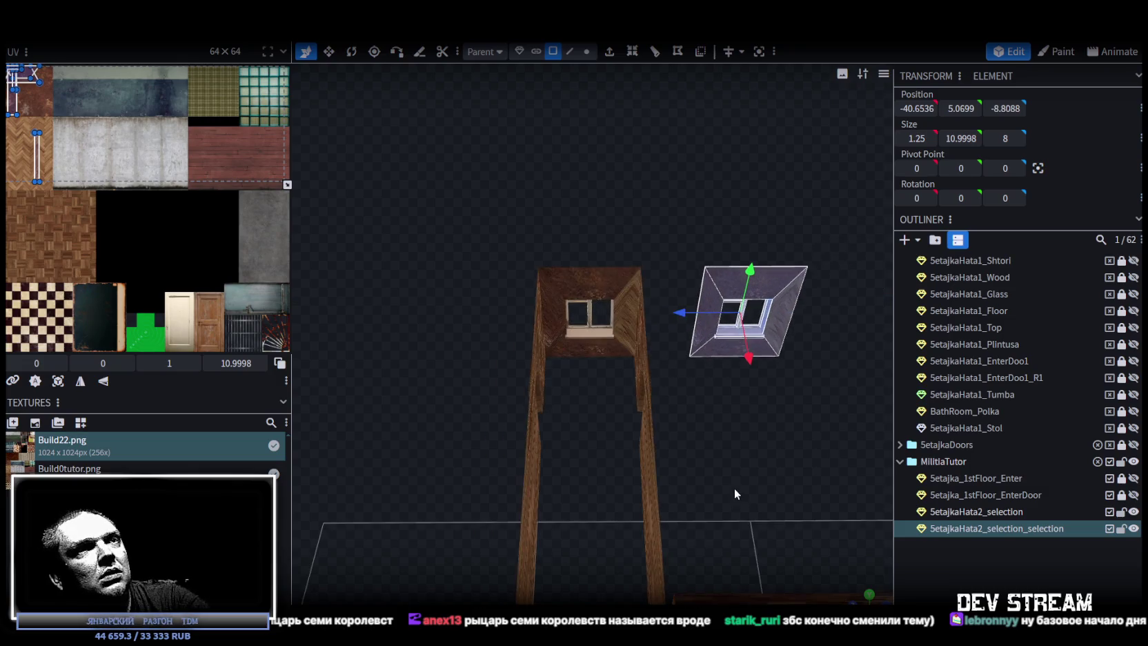
click(586, 53)
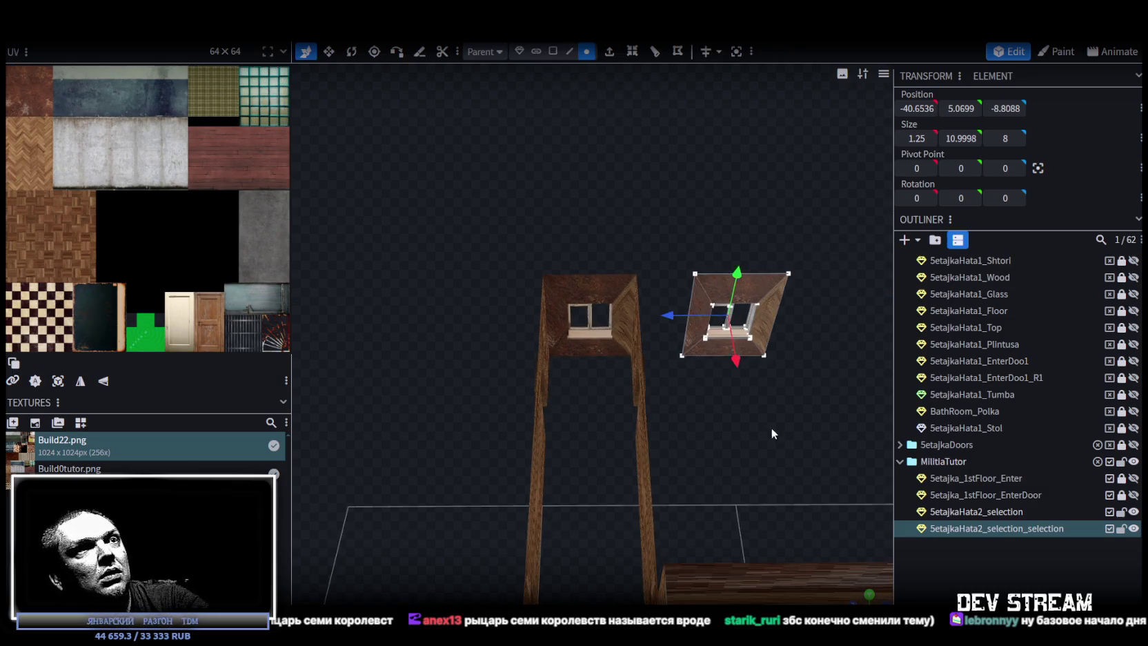
Step: Center the window piece's pivot and position it on the side wall, rotated 90°
click(681, 356)
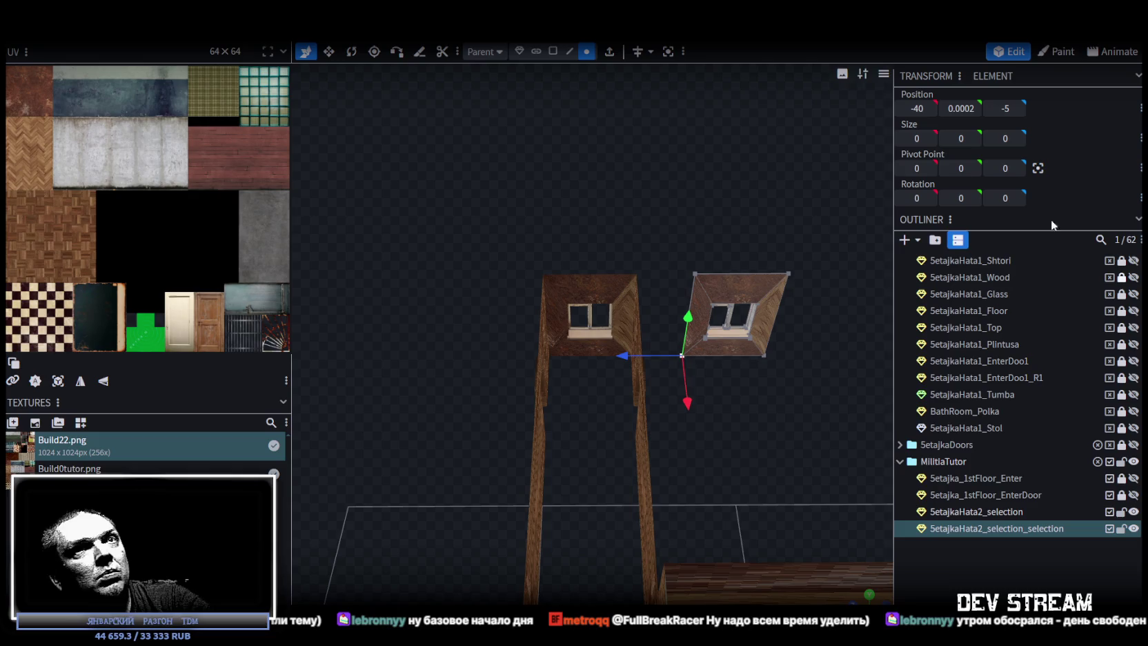
click(1036, 168)
scroll(689, 350, down, 2)
scroll(723, 337, down, 5)
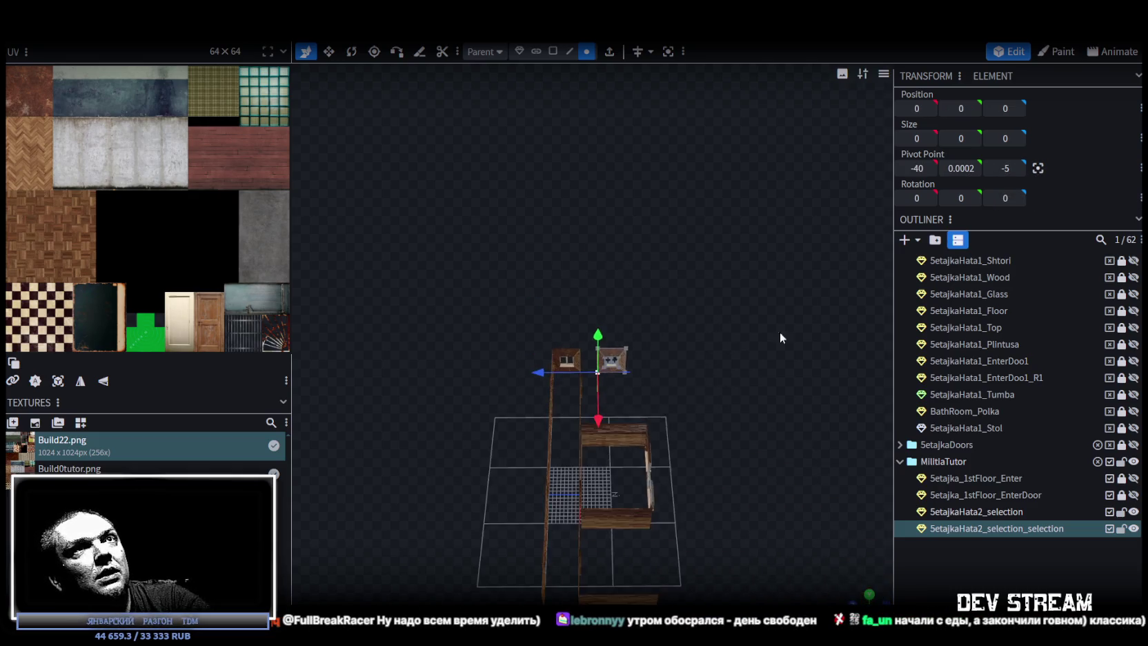
key(Tab)
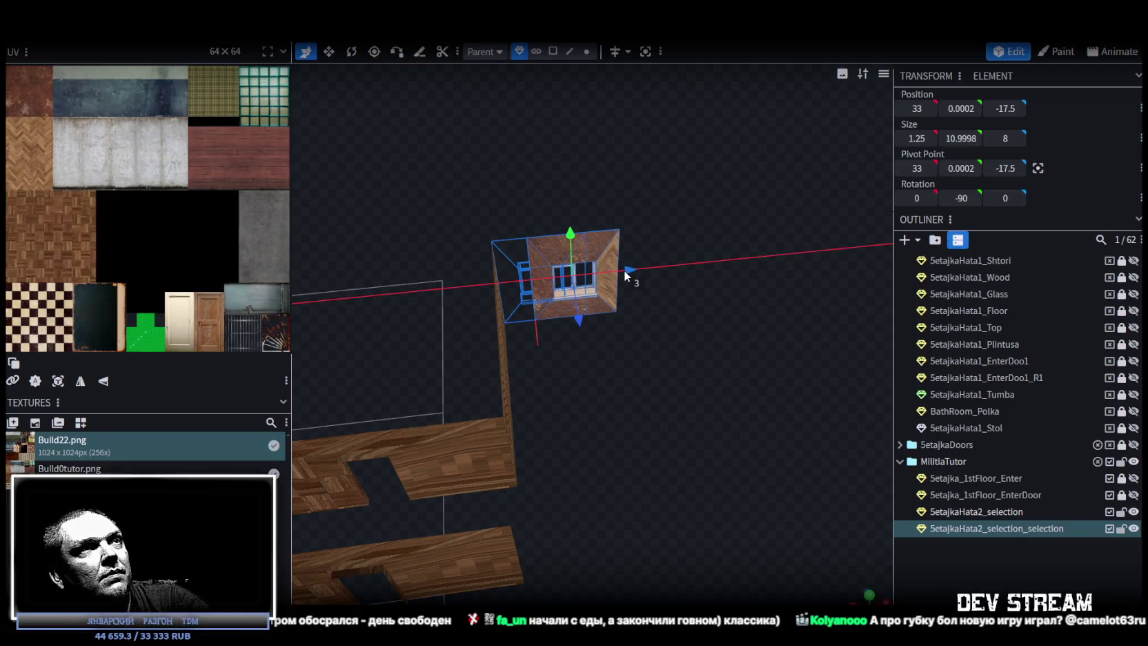
mouse_move(623, 270)
mouse_down()
mouse_move(638, 268)
mouse_move(625, 271)
mouse_up()
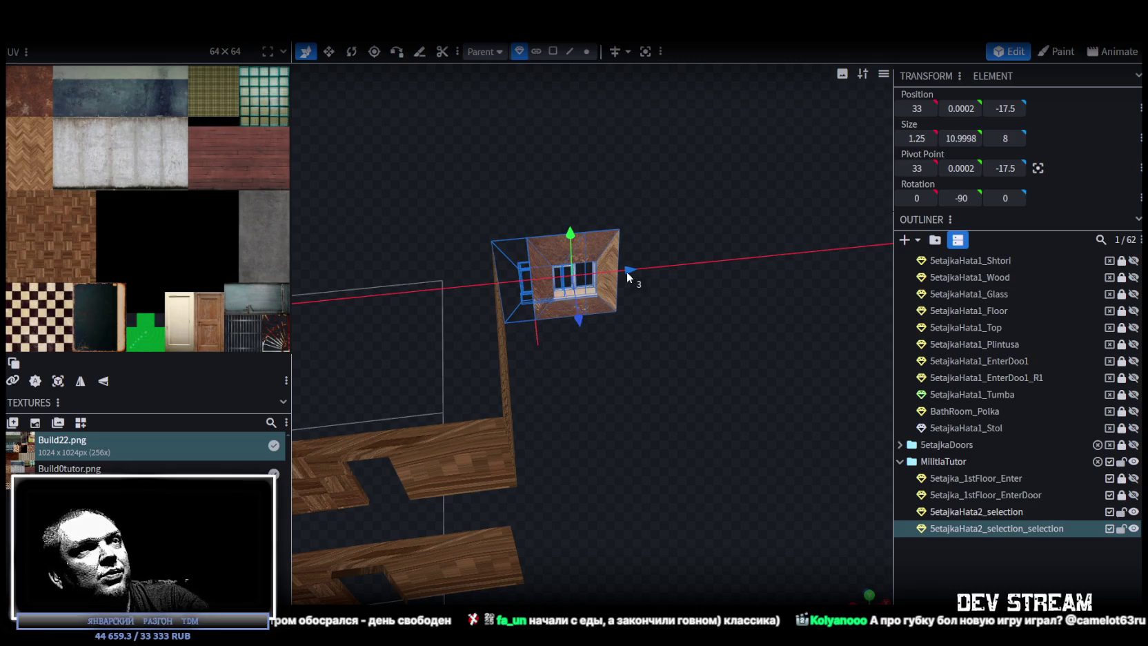
mouse_move(626, 271)
mouse_down()
mouse_move(633, 326)
mouse_move(677, 337)
mouse_move(681, 327)
mouse_up()
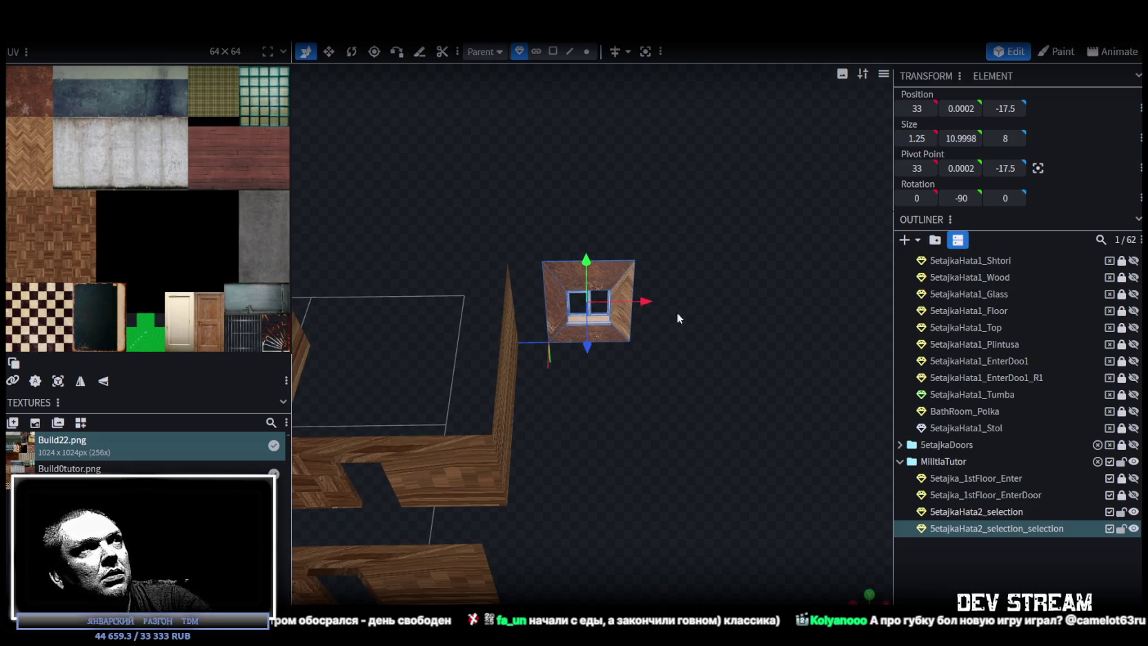
Step: Pull an edge of the window piece out 3 units, then select it with the main wall mesh
click(569, 51)
scroll(521, 240, up, 5)
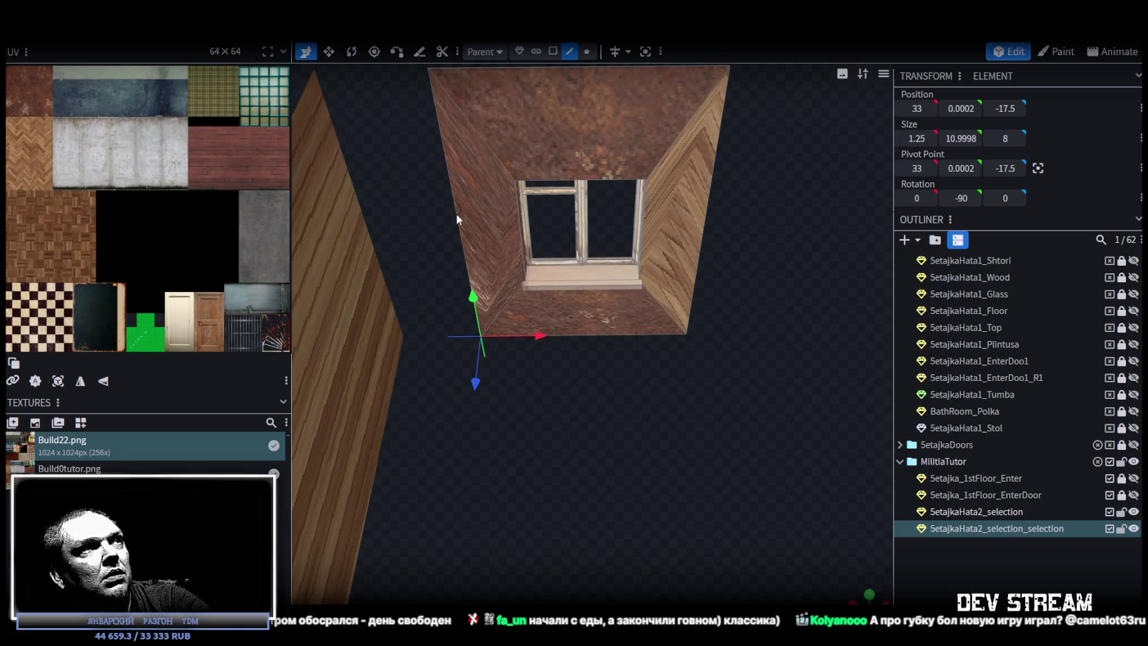
click(456, 218)
scroll(457, 218, down, 5)
scroll(621, 311, up, 3)
drag(653, 322, 607, 320)
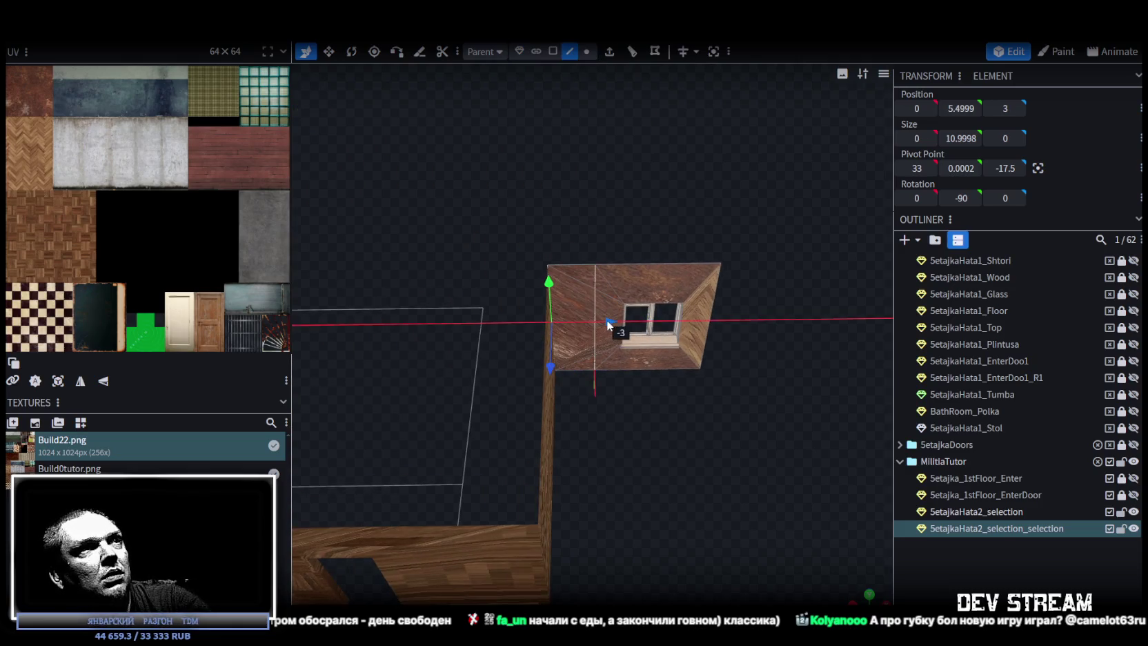
click(995, 511)
ctrl+click(1004, 529)
Step: Merge the window piece into the house mesh and weld its overlapping joining vertices
right_click(1006, 529)
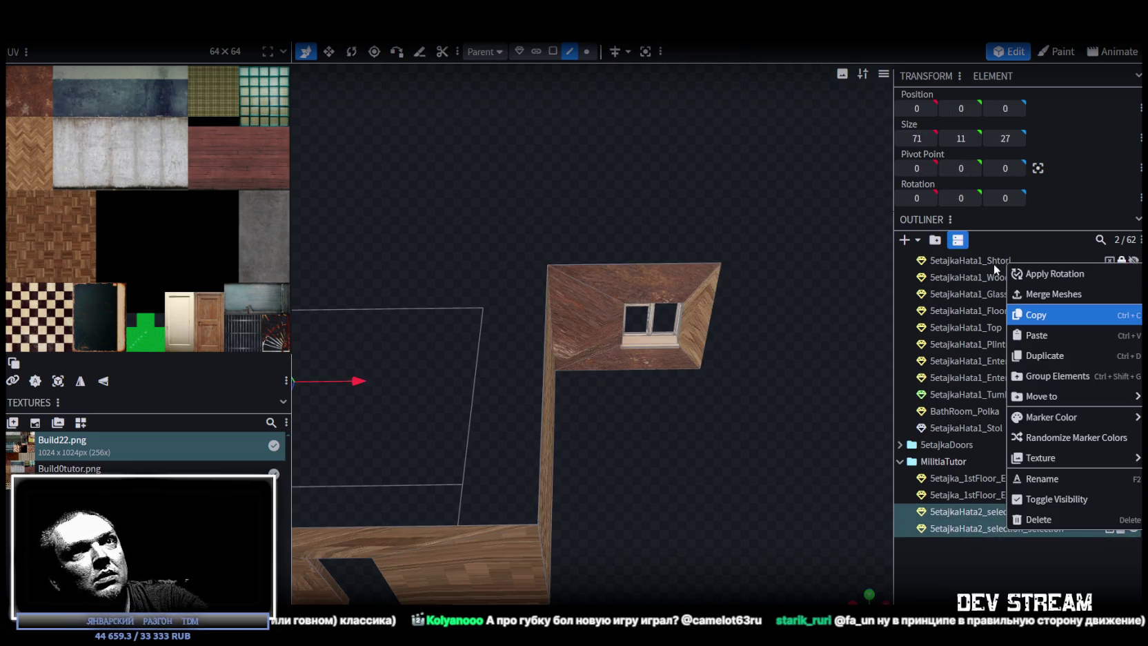
click(1045, 297)
scroll(653, 344, up, 3)
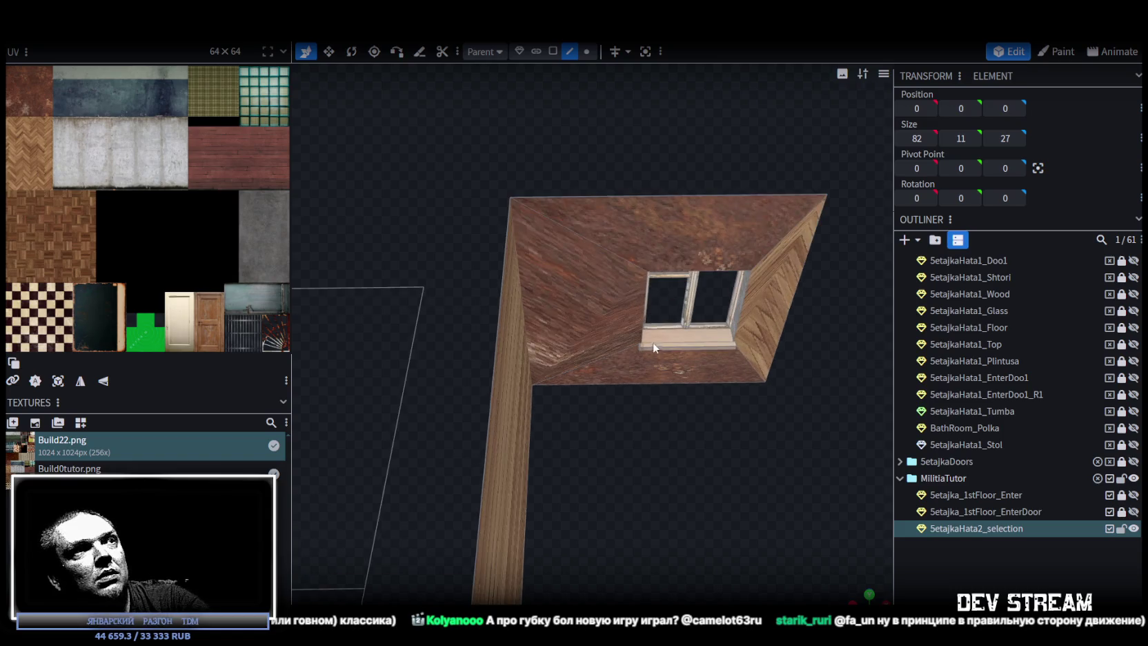
click(586, 51)
scroll(596, 334, down, 5)
drag(614, 338, 445, 180)
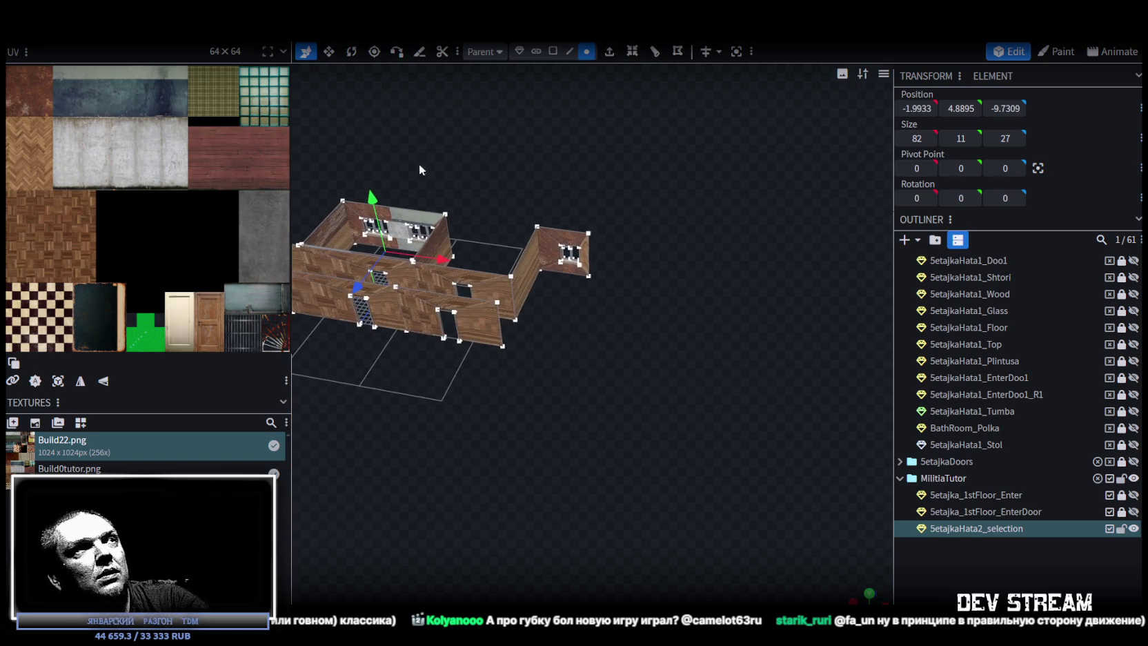
drag(372, 195, 376, 214)
click(524, 149)
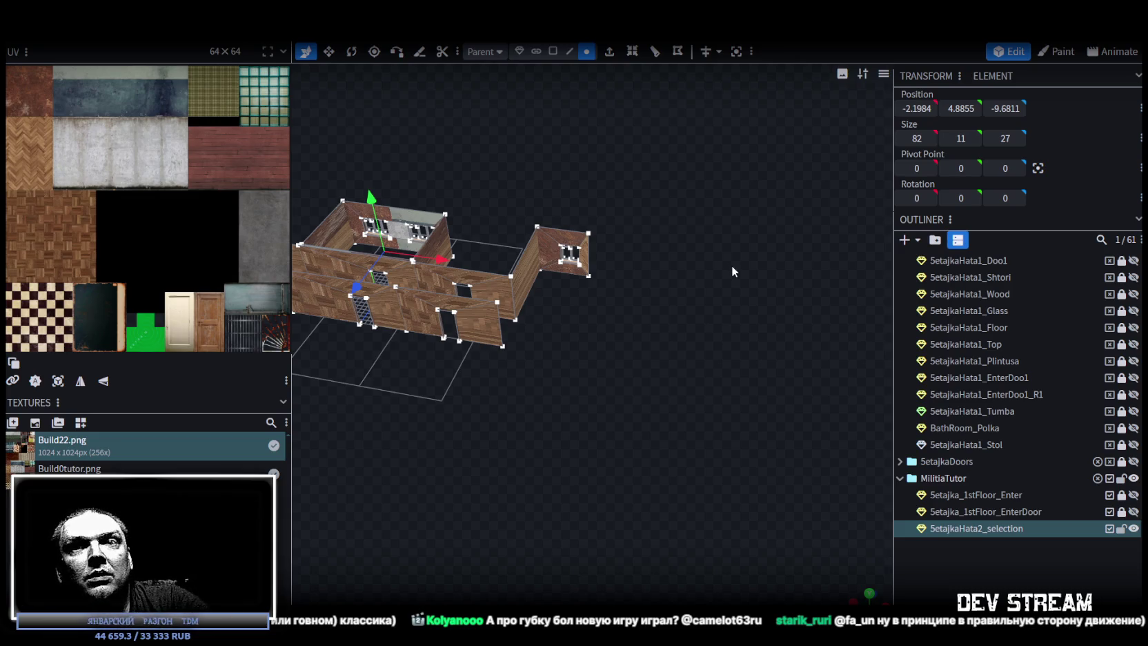
Step: Select the window wall's edge and slide it along X until Position X reads 44
mouse_move(733, 265)
mouse_down()
mouse_move(758, 348)
mouse_move(689, 308)
mouse_move(641, 141)
mouse_up()
scroll(724, 324, up, 2)
click(570, 51)
click(615, 221)
mouse_move(616, 225)
mouse_down()
mouse_move(693, 244)
mouse_move(676, 184)
mouse_move(705, 240)
mouse_move(691, 204)
mouse_up()
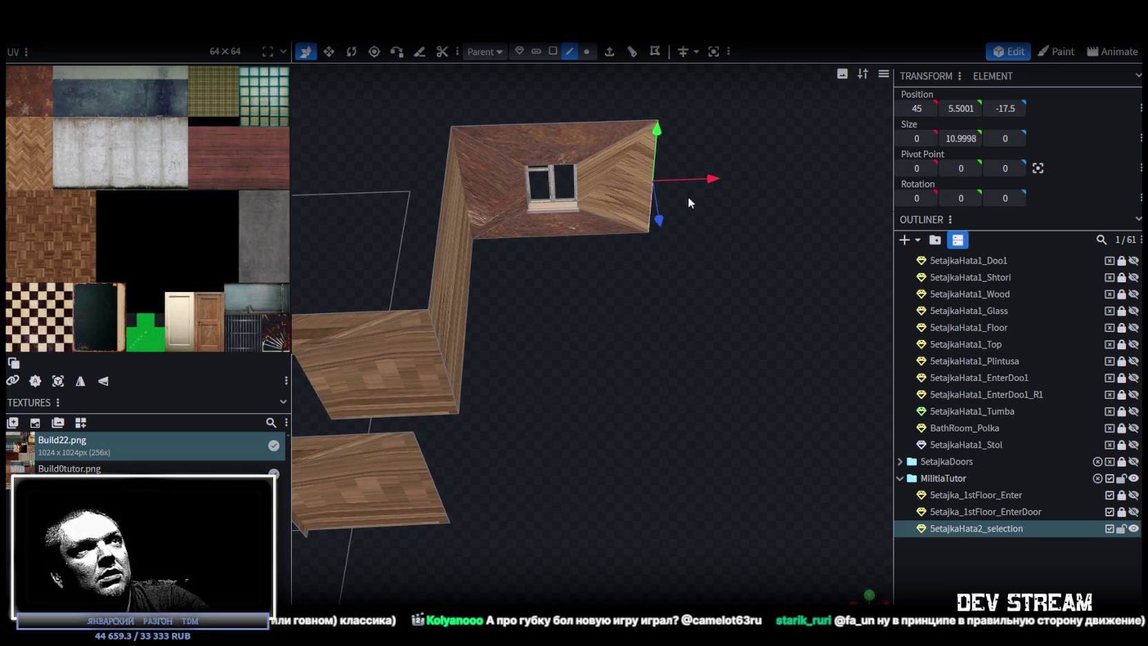
mouse_move(746, 251)
mouse_down()
mouse_move(561, 281)
mouse_move(578, 332)
mouse_move(443, 221)
mouse_move(454, 255)
mouse_up()
scroll(557, 340, up, 3)
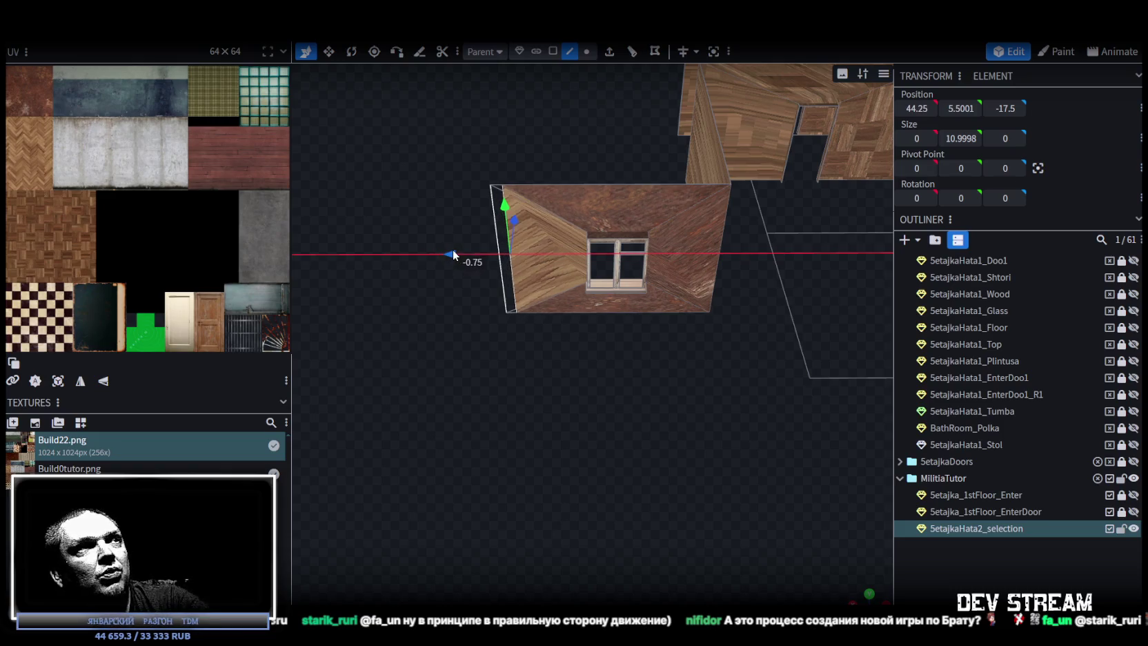
drag(453, 252, 449, 253)
mouse_move(486, 317)
mouse_down()
mouse_move(815, 331)
mouse_move(711, 339)
mouse_move(733, 313)
mouse_move(721, 352)
mouse_move(757, 198)
mouse_move(733, 180)
mouse_move(751, 294)
mouse_move(707, 325)
mouse_move(683, 301)
mouse_move(643, 311)
mouse_move(559, 218)
mouse_up()
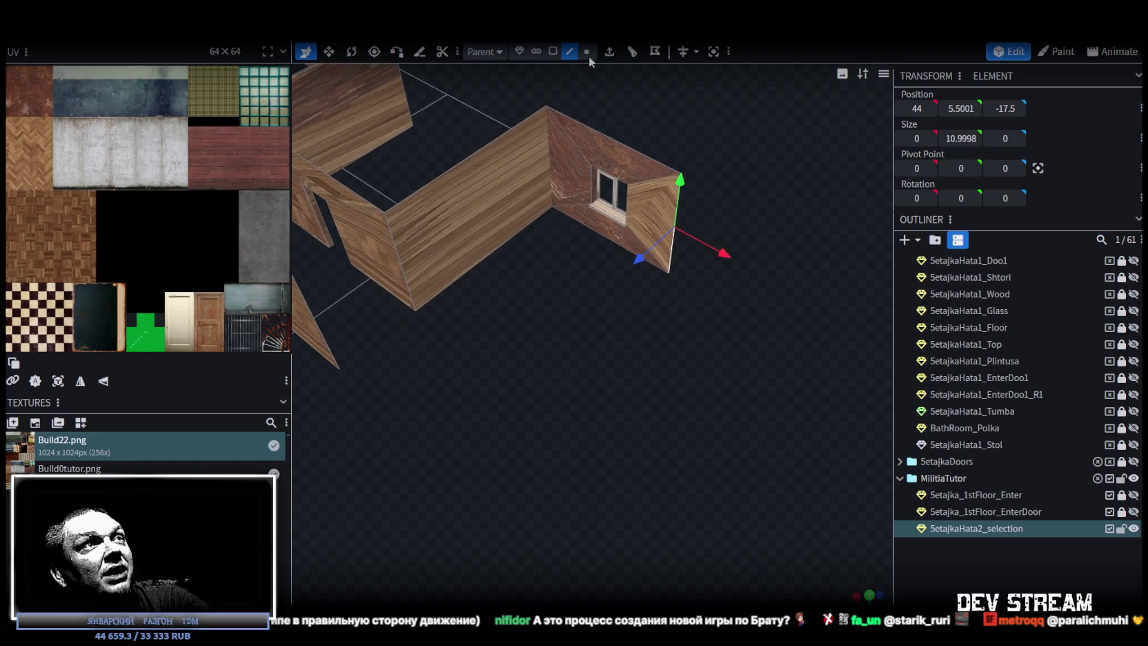
Step: Extrude the selected wall face in the Z+ direction and stretch it into a side wall
click(609, 53)
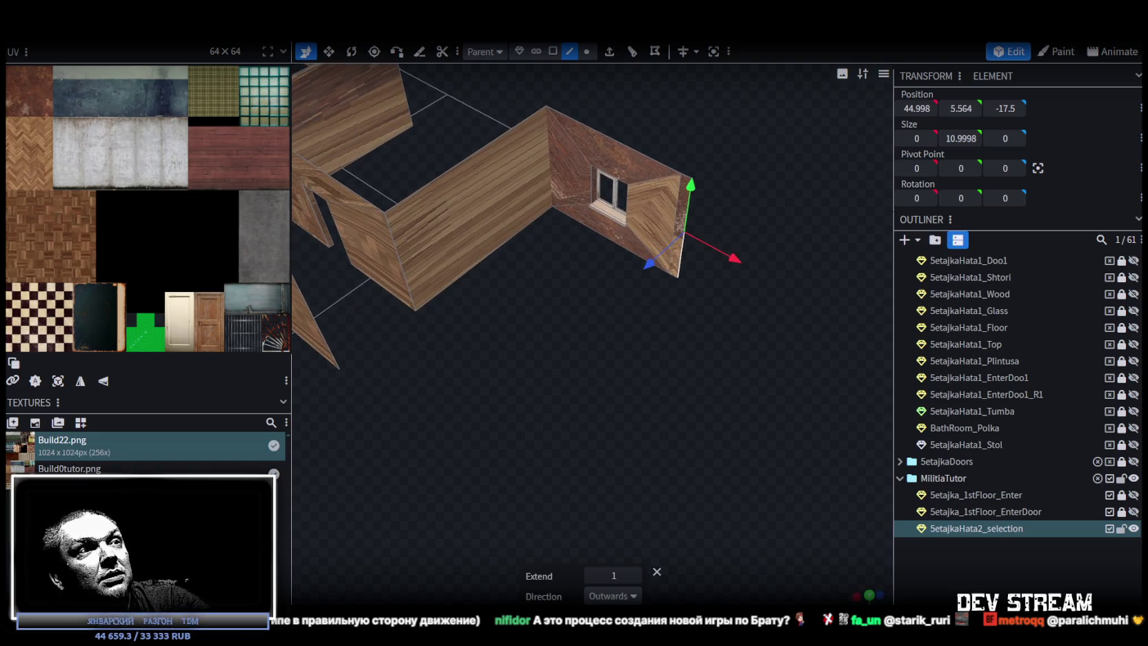
click(638, 596)
click(600, 556)
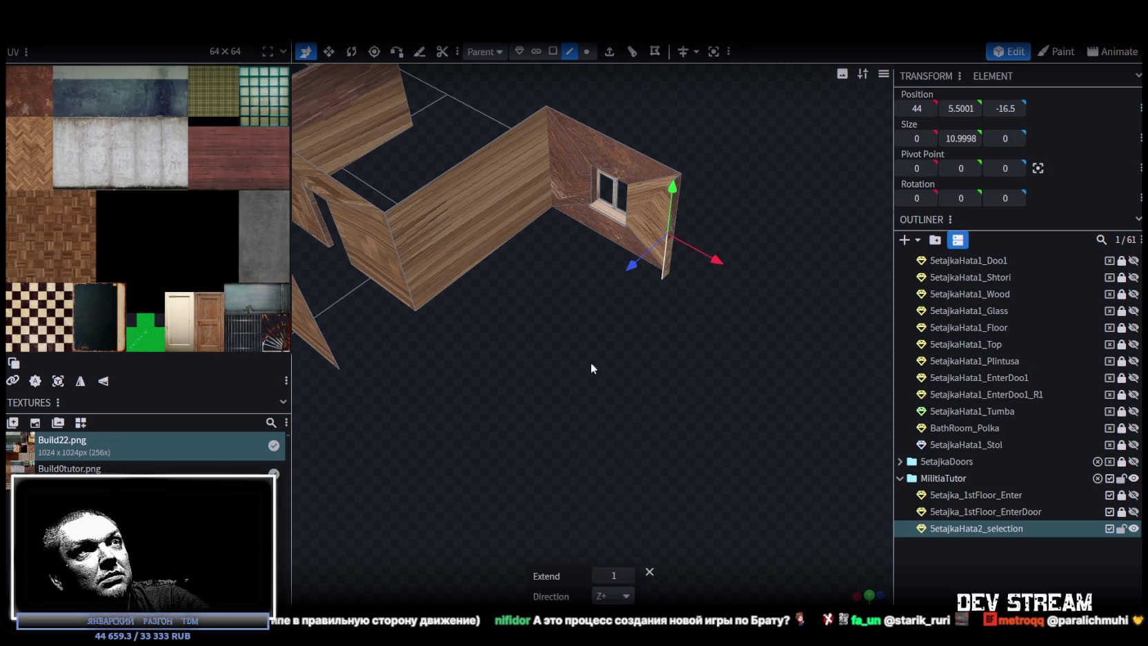
drag(642, 266, 447, 361)
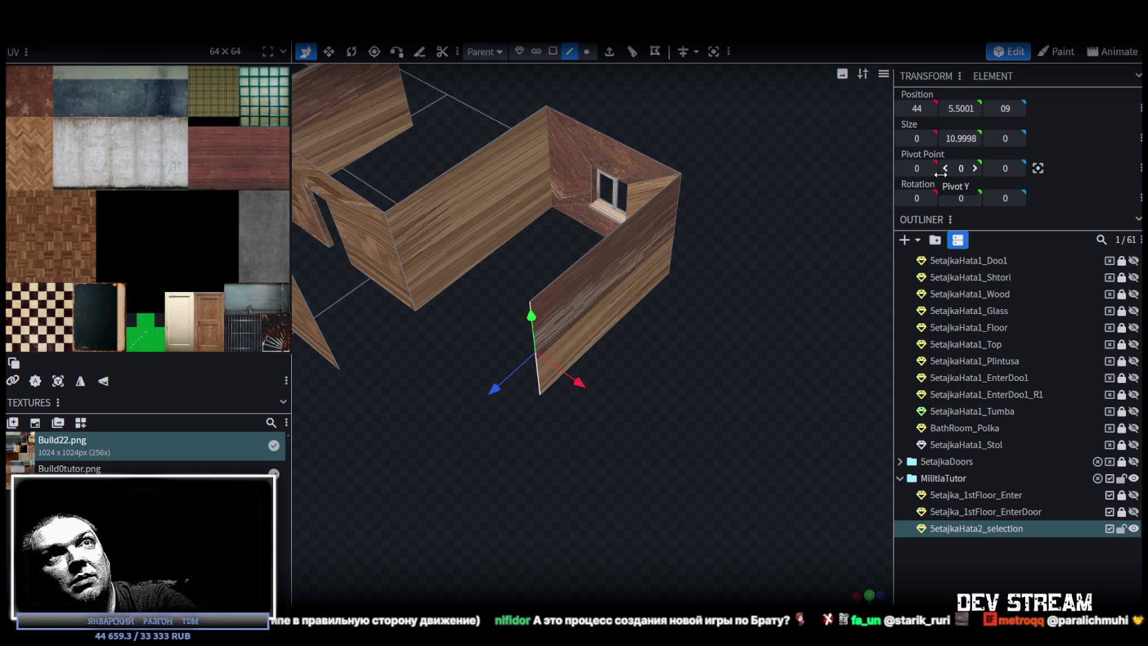
mouse_move(670, 320)
mouse_down()
mouse_move(574, 386)
mouse_move(736, 417)
mouse_move(697, 417)
mouse_move(687, 441)
mouse_move(621, 442)
mouse_move(639, 415)
mouse_move(458, 511)
mouse_move(594, 484)
mouse_move(564, 485)
mouse_up()
Step: Copy and paste the wall faces, move the copy 26 units along X, and merge overlapping vertices
click(554, 54)
click(630, 370)
right_click(629, 334)
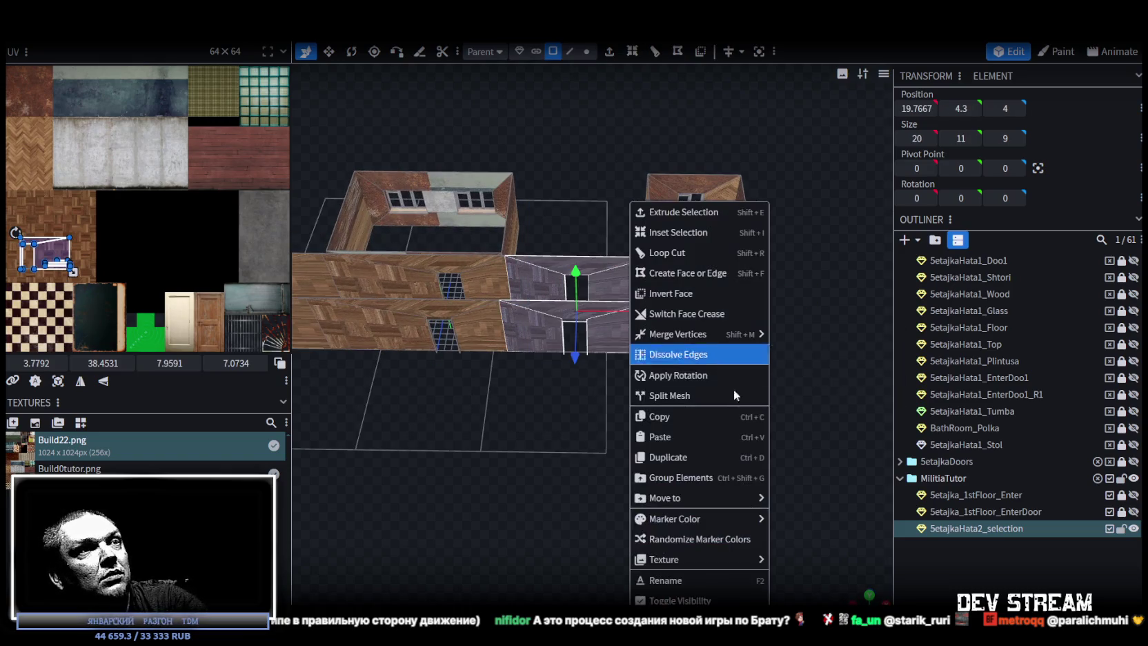
click(674, 417)
right_click(619, 323)
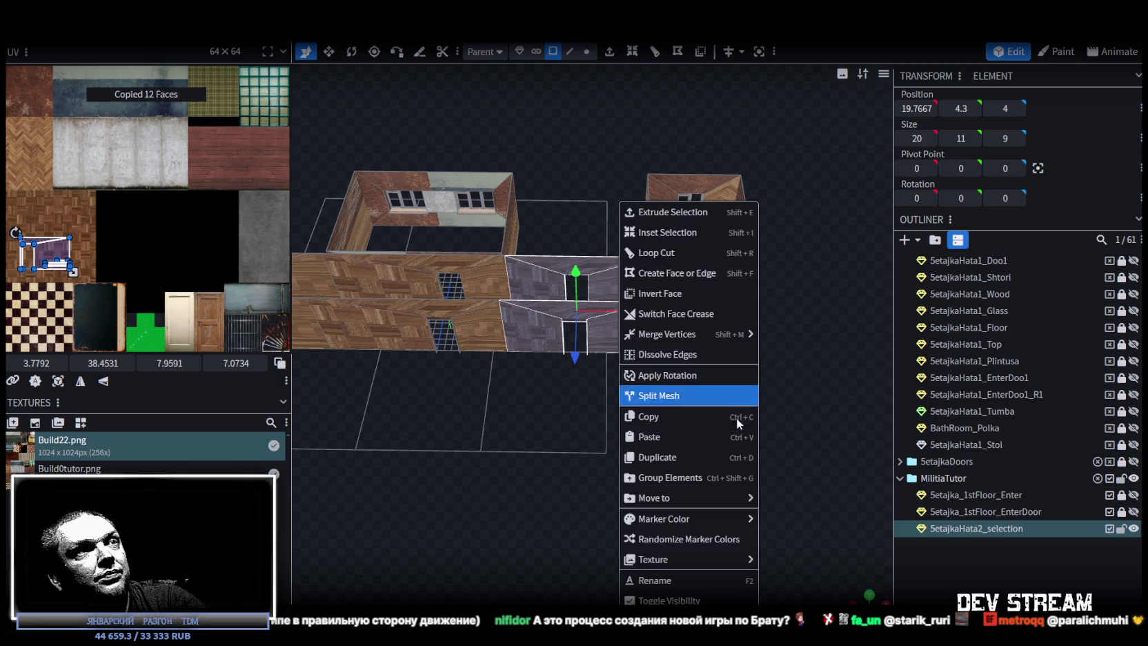
click(677, 441)
drag(610, 320, 830, 325)
click(586, 158)
mouse_move(570, 204)
mouse_down()
mouse_move(696, 473)
mouse_move(754, 478)
mouse_up()
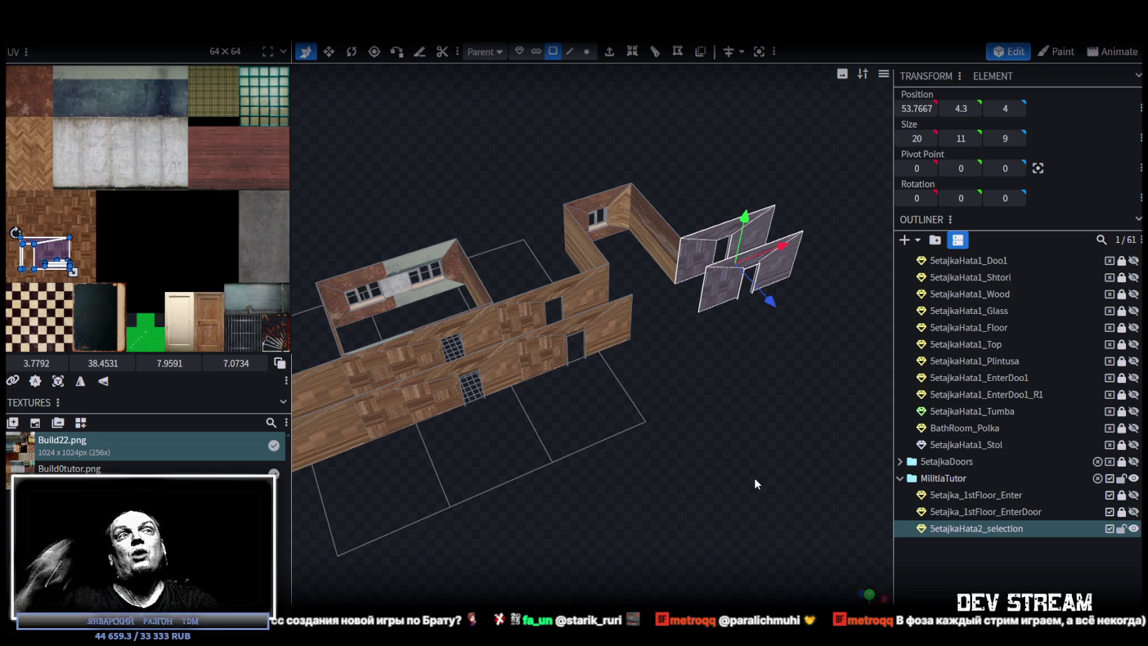
Step: Drag the pasted wall's edge over to join the existing walls and merge the overlapping vertices
mouse_move(754, 477)
mouse_down()
mouse_move(715, 454)
mouse_move(614, 473)
mouse_move(613, 424)
mouse_up()
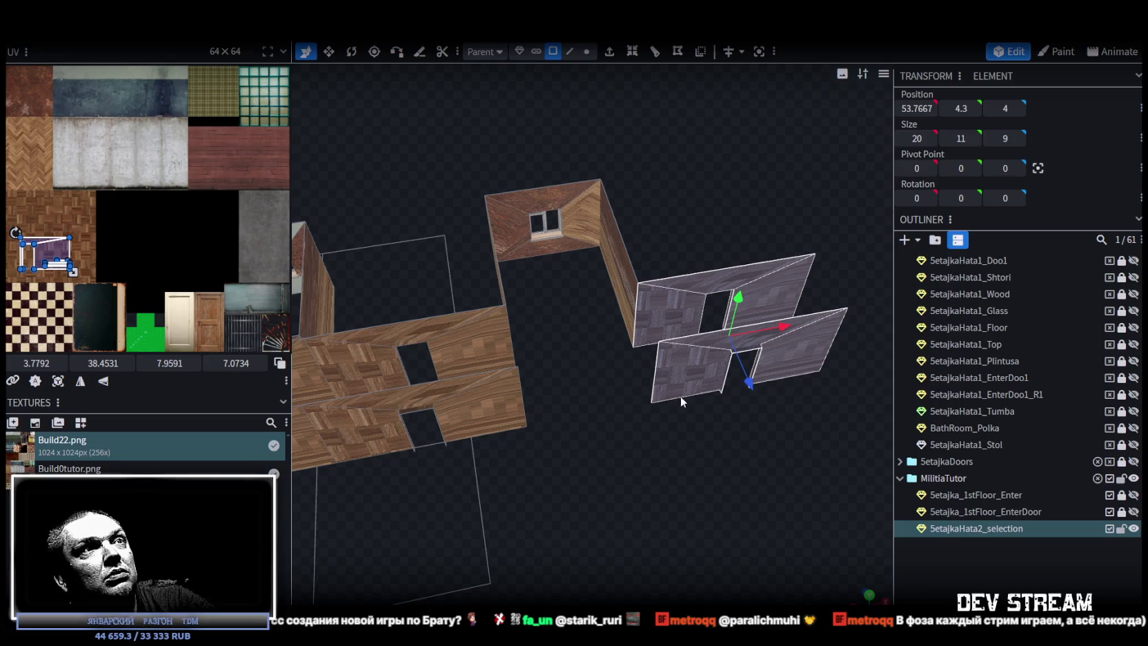
click(571, 52)
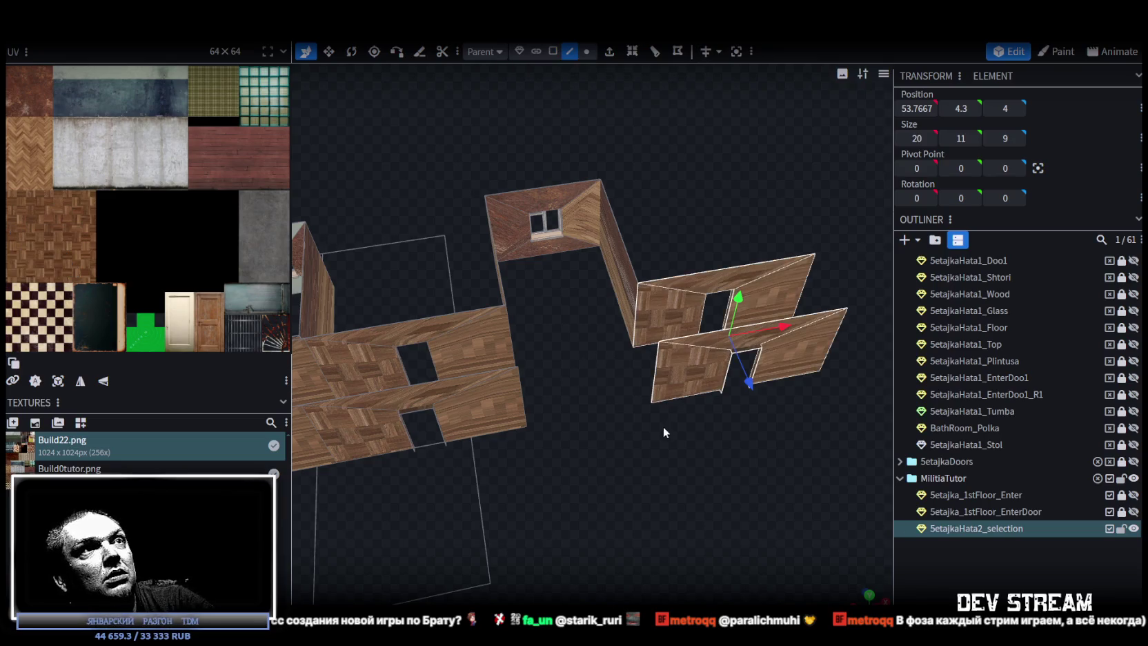
click(653, 374)
mouse_move(695, 375)
mouse_down()
mouse_move(571, 390)
mouse_move(580, 388)
mouse_up()
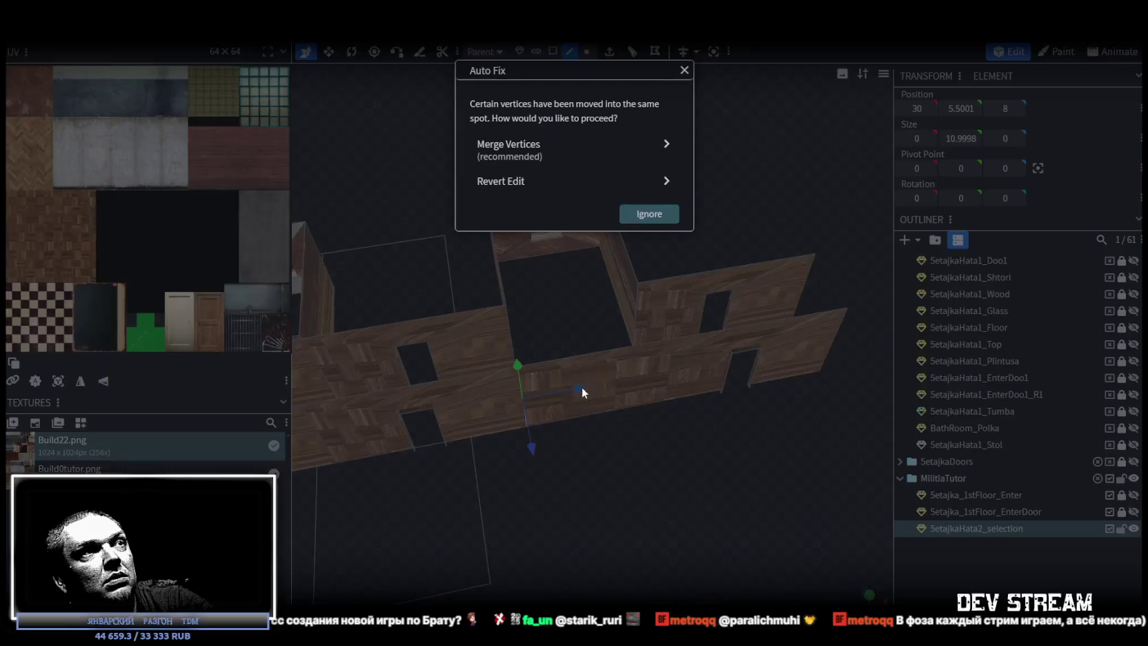
click(524, 149)
mouse_move(721, 467)
mouse_down()
mouse_move(628, 487)
mouse_move(588, 451)
mouse_move(613, 409)
mouse_move(749, 459)
mouse_move(630, 440)
mouse_move(693, 444)
mouse_move(623, 450)
mouse_move(629, 279)
mouse_move(613, 251)
mouse_move(589, 290)
mouse_up()
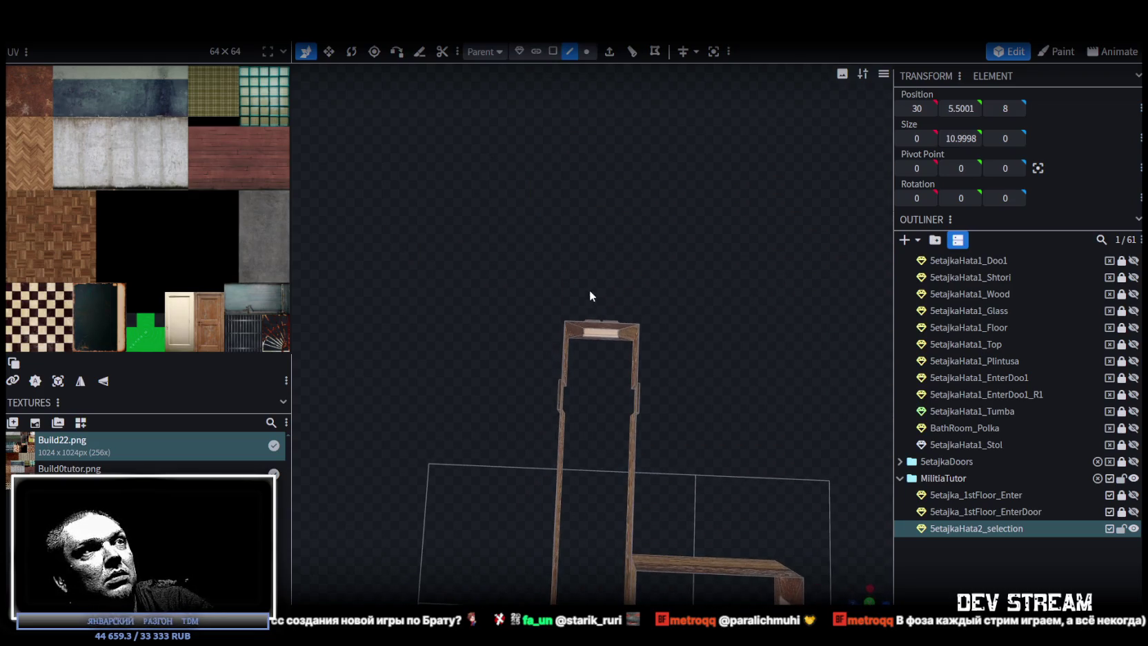
Step: Select the window's 40 faces in Face mode, then copy and paste them
click(598, 327)
click(552, 51)
mouse_move(614, 138)
mouse_down()
mouse_move(631, 176)
mouse_move(610, 235)
mouse_up()
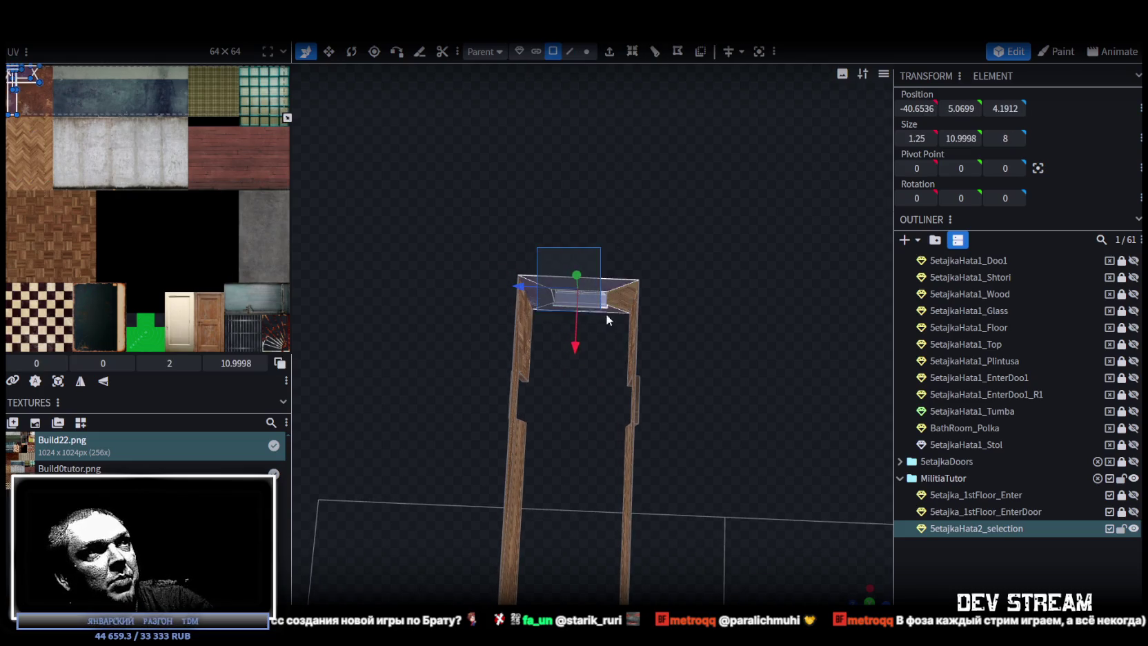
mouse_move(641, 289)
mouse_down()
mouse_move(462, 201)
mouse_move(605, 218)
mouse_move(653, 195)
mouse_up()
right_click(653, 197)
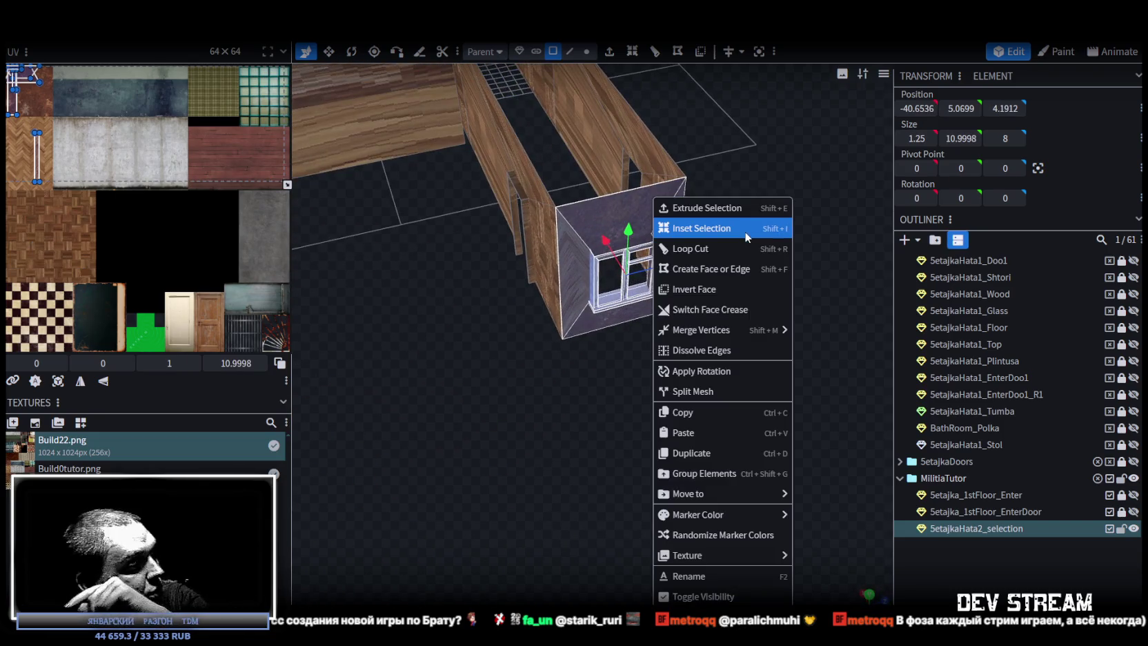
click(731, 412)
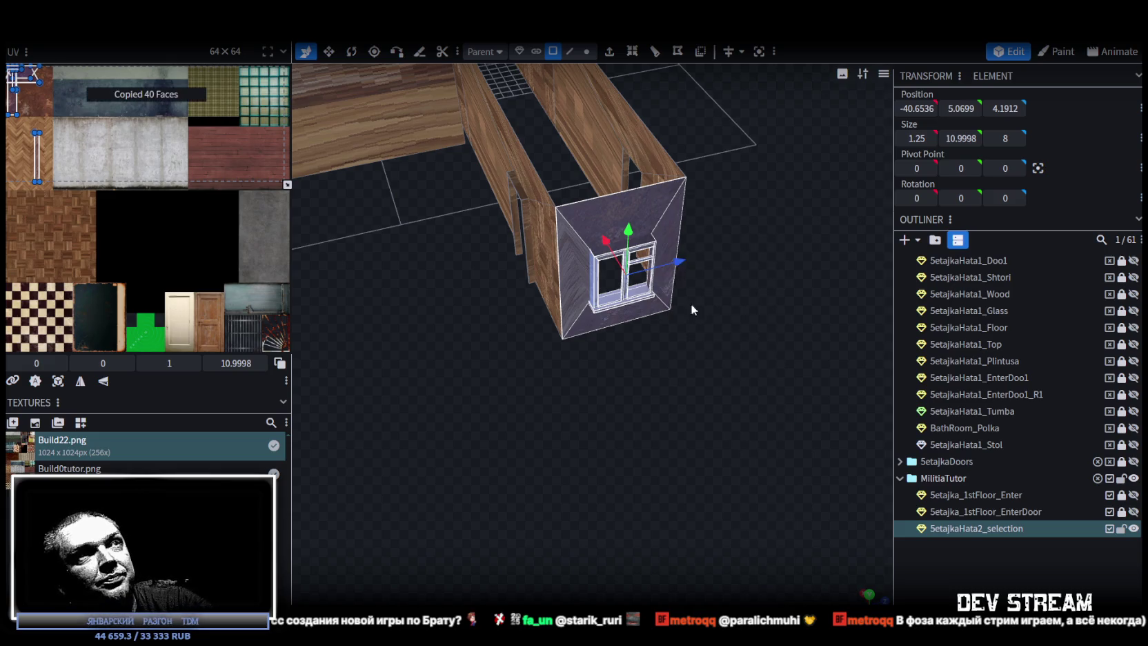
right_click(646, 211)
click(692, 436)
click(722, 444)
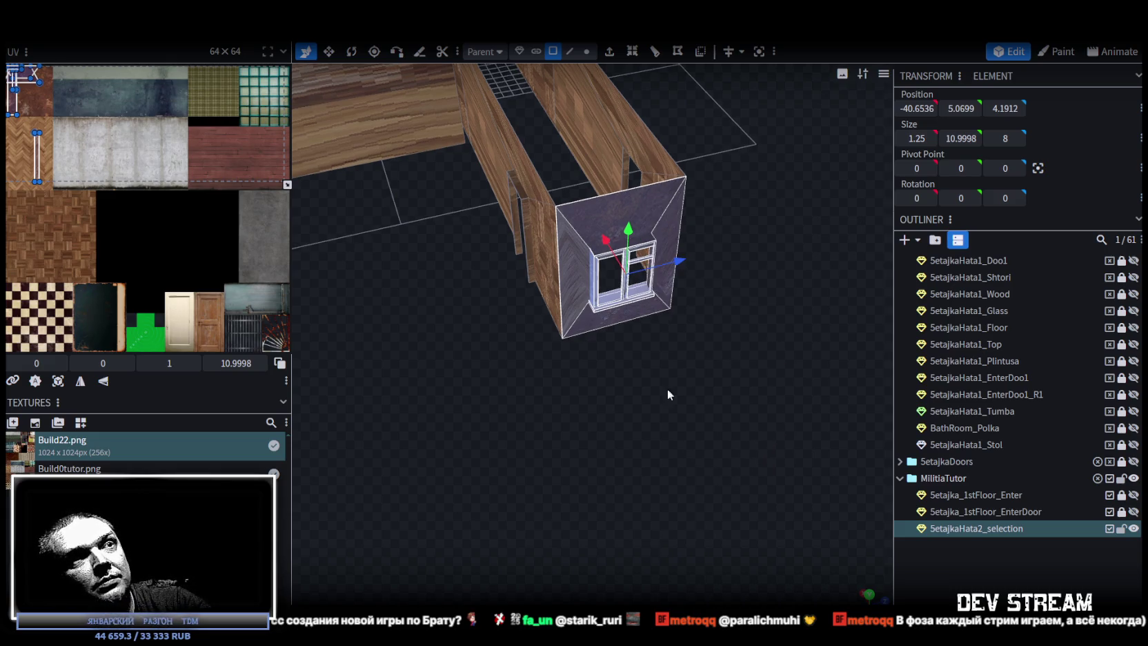
Step: Flip the pasted window across X, slide it 24 units along X, and merge coinciding vertices
right_click(180, 69)
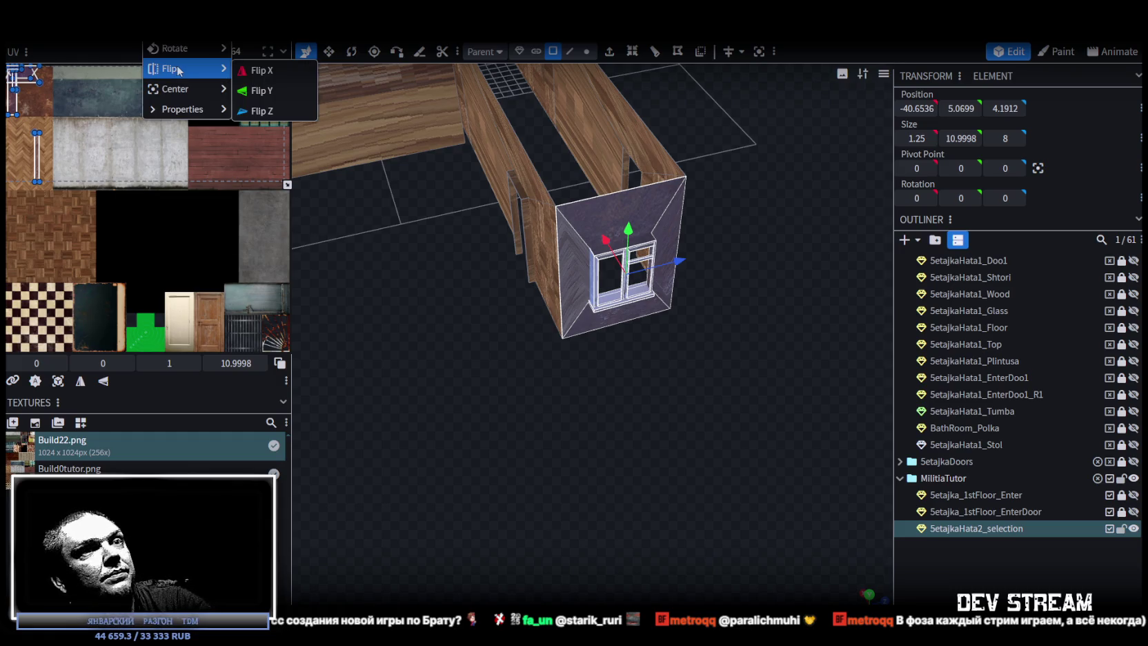
click(251, 70)
mouse_move(559, 393)
mouse_down()
mouse_move(583, 388)
mouse_move(743, 265)
mouse_move(738, 405)
mouse_move(599, 469)
mouse_move(562, 383)
mouse_move(628, 398)
mouse_move(641, 431)
mouse_move(625, 434)
mouse_move(552, 321)
mouse_move(704, 318)
mouse_up()
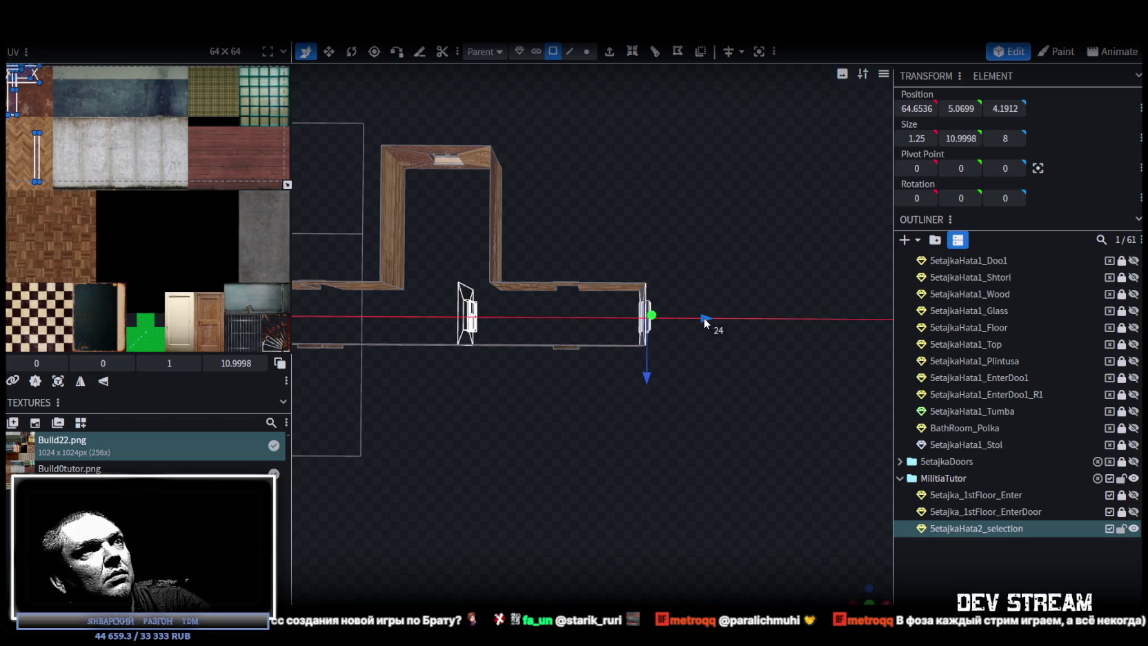
click(517, 143)
mouse_move(572, 441)
mouse_down()
mouse_move(601, 365)
mouse_move(610, 466)
mouse_move(579, 418)
mouse_up()
Step: Widen the door gap by moving its edge vertices 4 units along X
click(587, 51)
drag(642, 174, 599, 316)
drag(597, 268, 658, 451)
mouse_move(679, 345)
mouse_down()
mouse_move(714, 359)
mouse_move(564, 413)
mouse_up()
scroll(680, 119, up, 3)
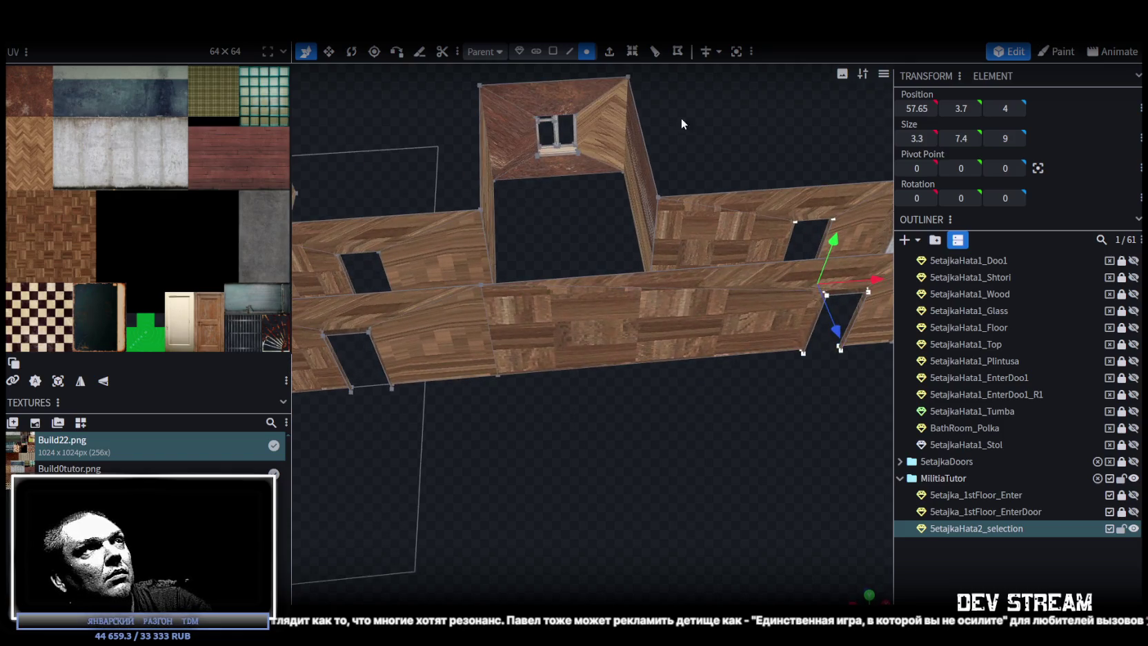
Step: Add a loop cut across the long upper wall beside the right window
click(569, 51)
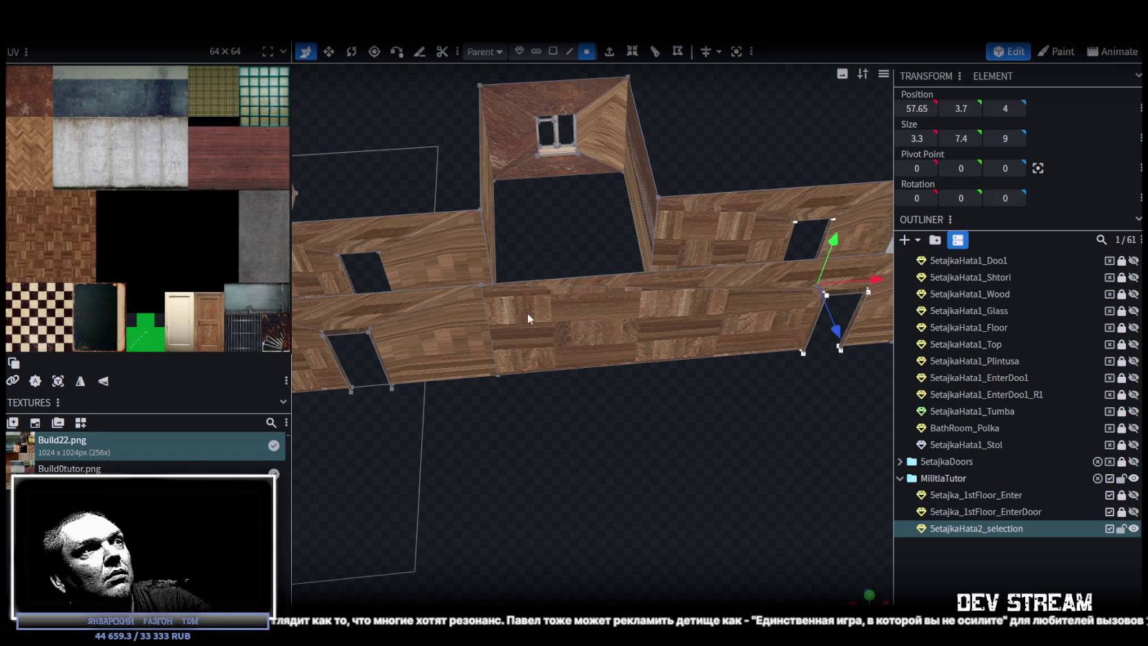
click(490, 336)
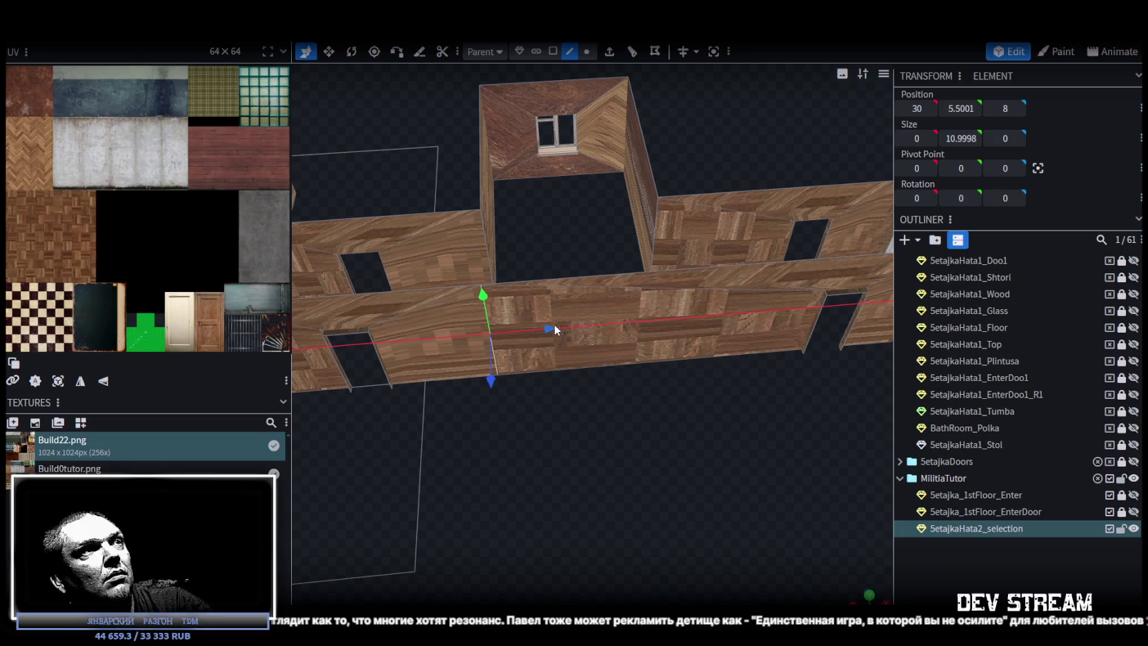
mouse_move(555, 324)
middle_down()
mouse_move(604, 456)
mouse_move(529, 362)
mouse_move(161, 405)
mouse_move(159, 444)
mouse_move(193, 430)
mouse_move(834, 416)
mouse_move(787, 339)
mouse_move(558, 211)
mouse_move(578, 219)
mouse_move(577, 76)
middle_up()
click(616, 378)
click(629, 51)
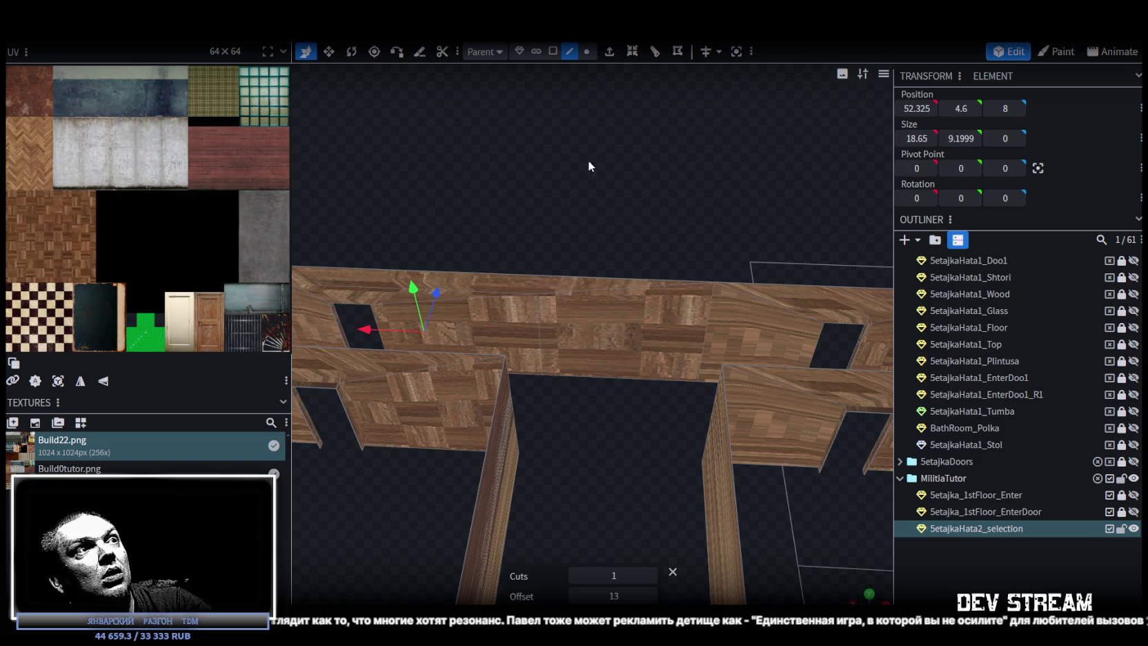
middle_drag(670, 245, 672, 534)
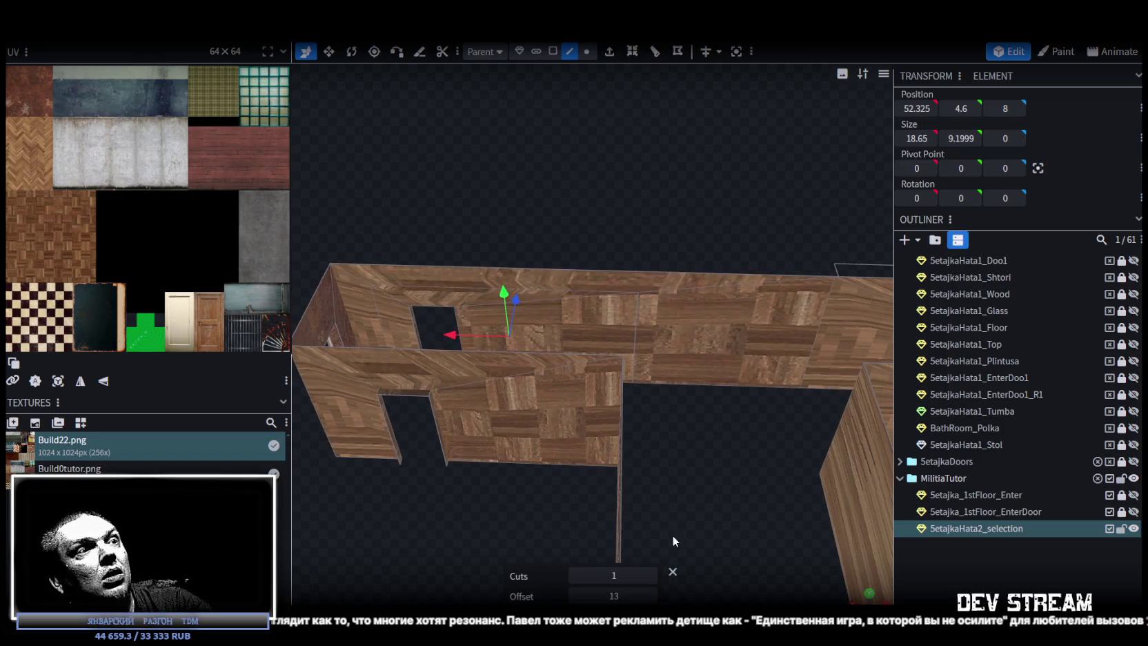
middle_drag(656, 597, 668, 347)
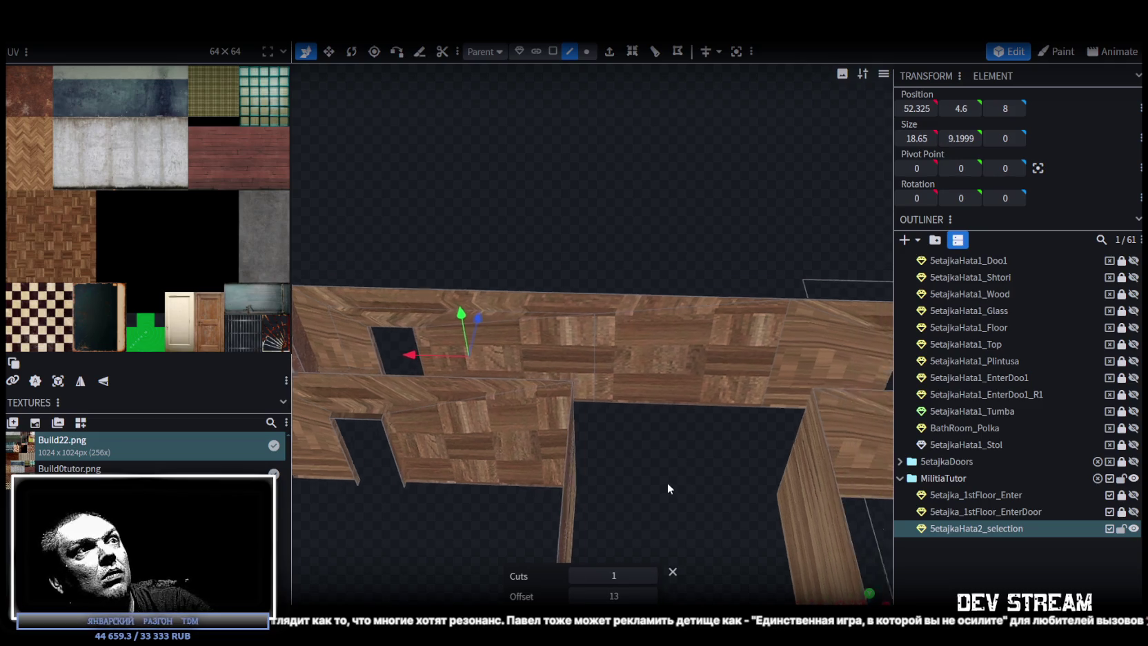
click(668, 347)
Step: Cut a second loop through the wall's top strip
click(552, 51)
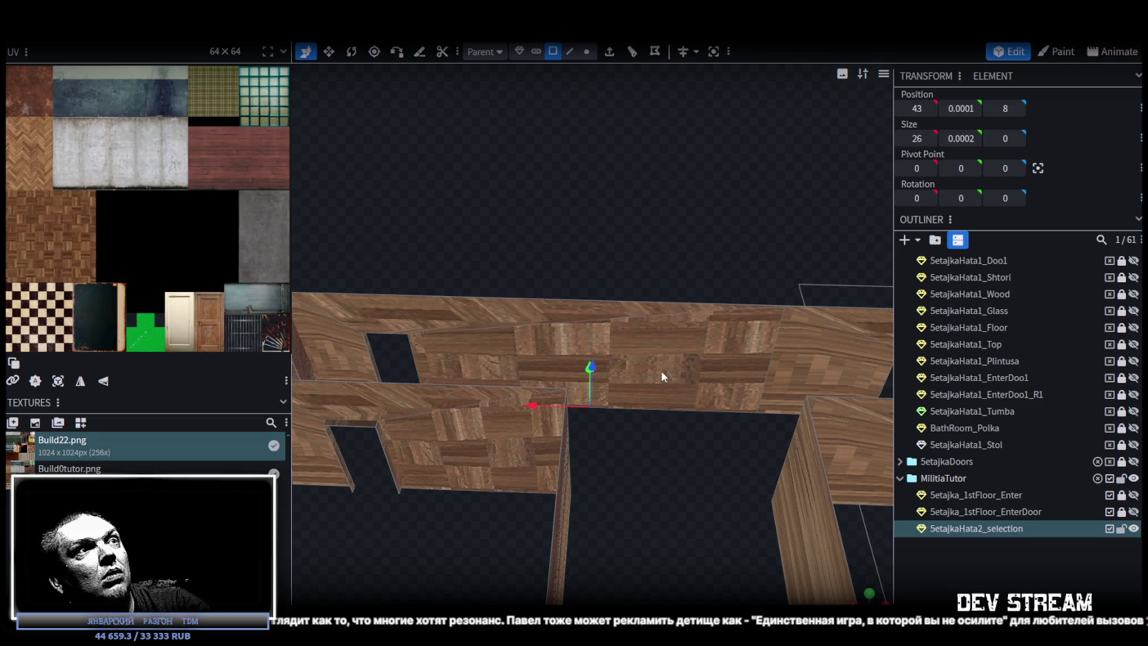
click(529, 309)
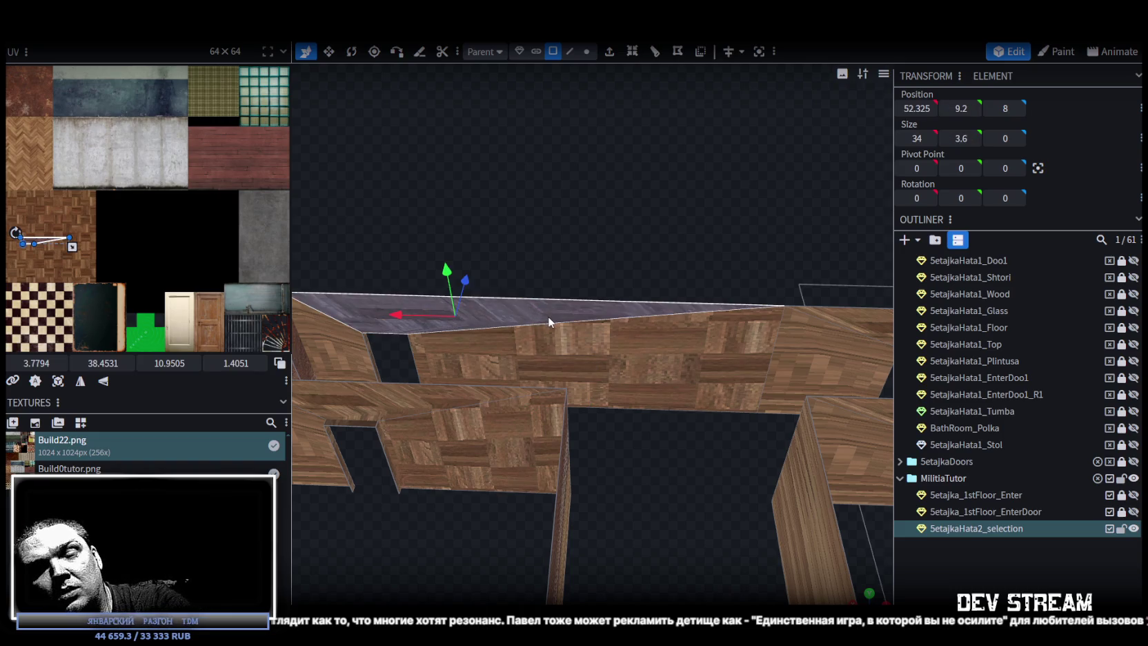
click(571, 53)
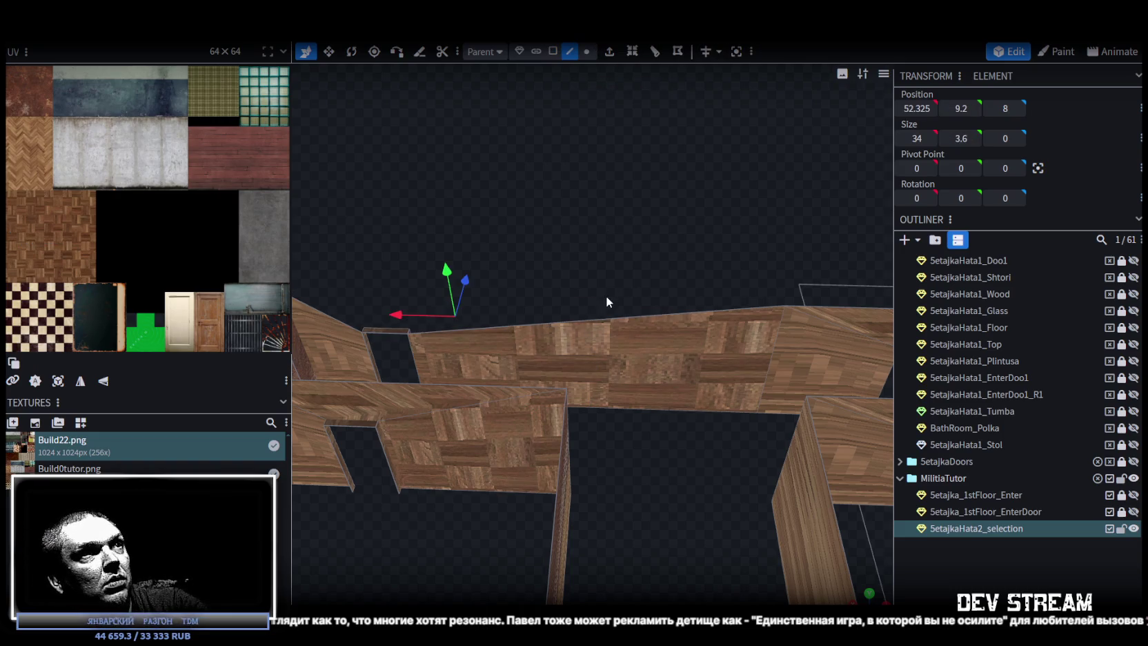
click(600, 320)
click(634, 55)
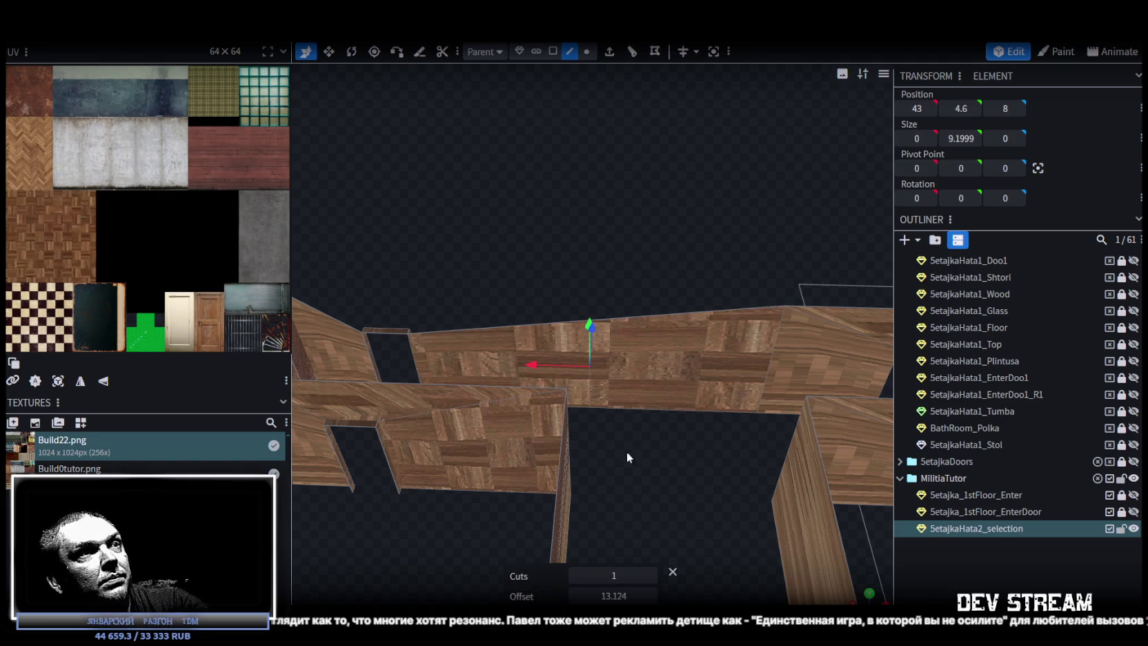
Step: Level the wall's sloped top edge at height Y 11
drag(613, 467, 533, 431)
click(537, 432)
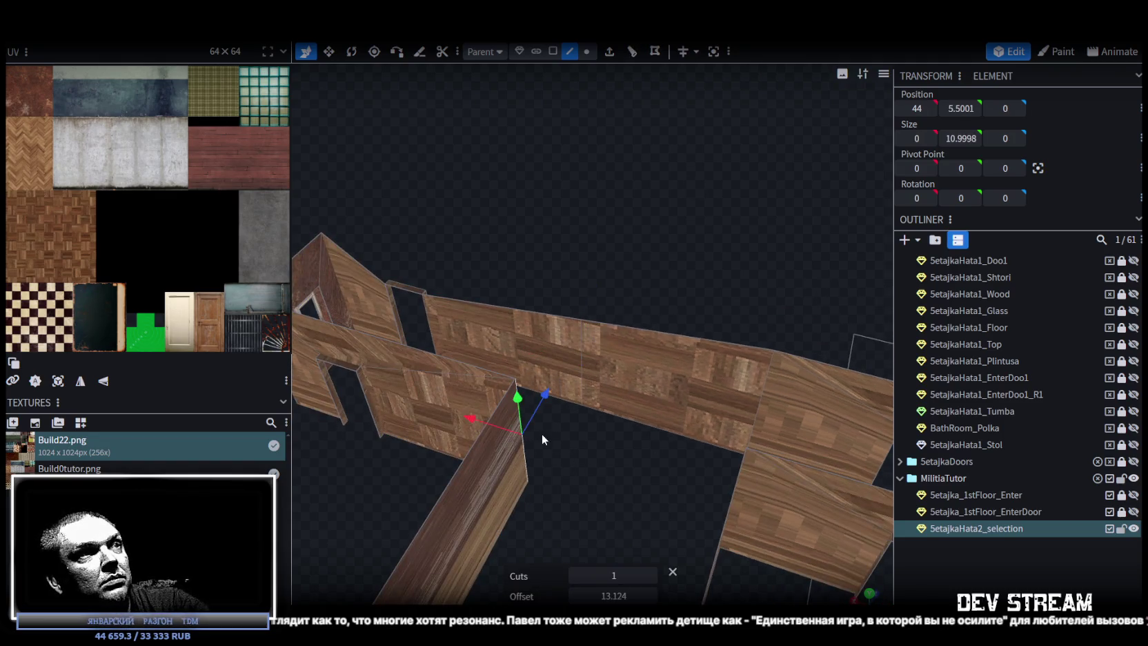
mouse_move(916, 108)
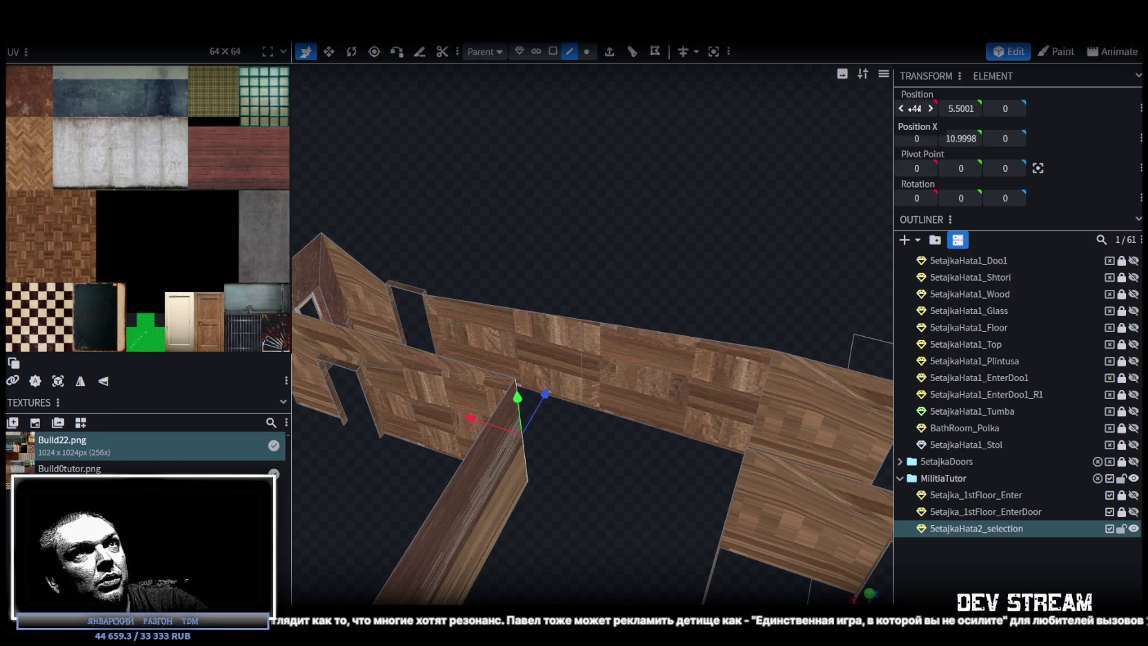
click(588, 350)
click(583, 349)
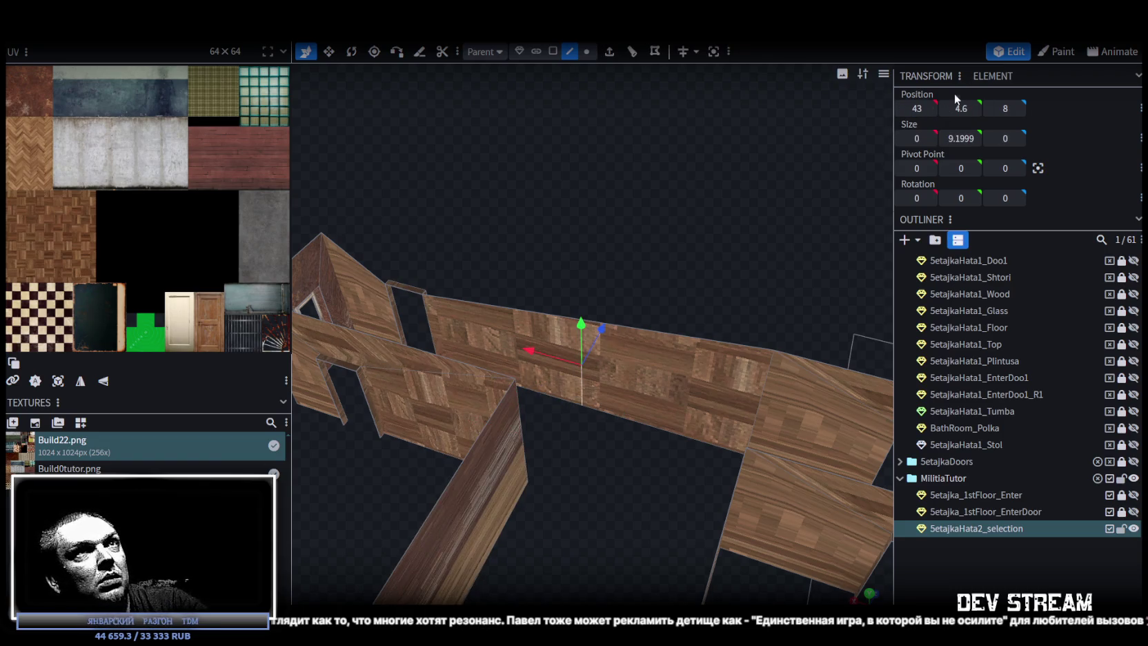
click(765, 377)
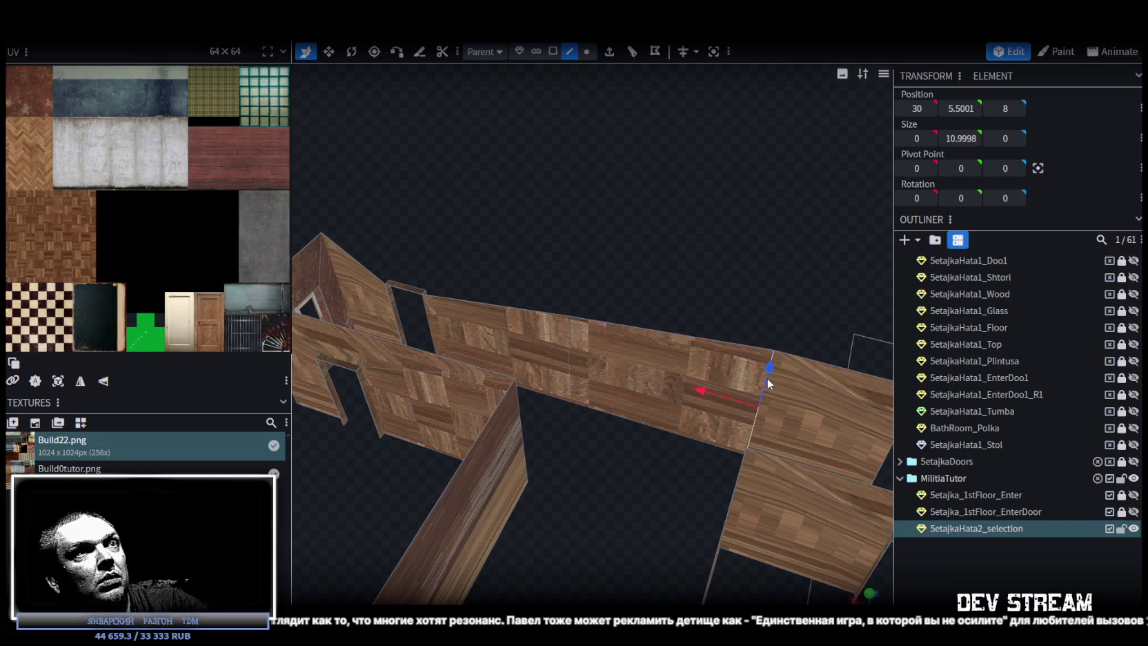
click(811, 359)
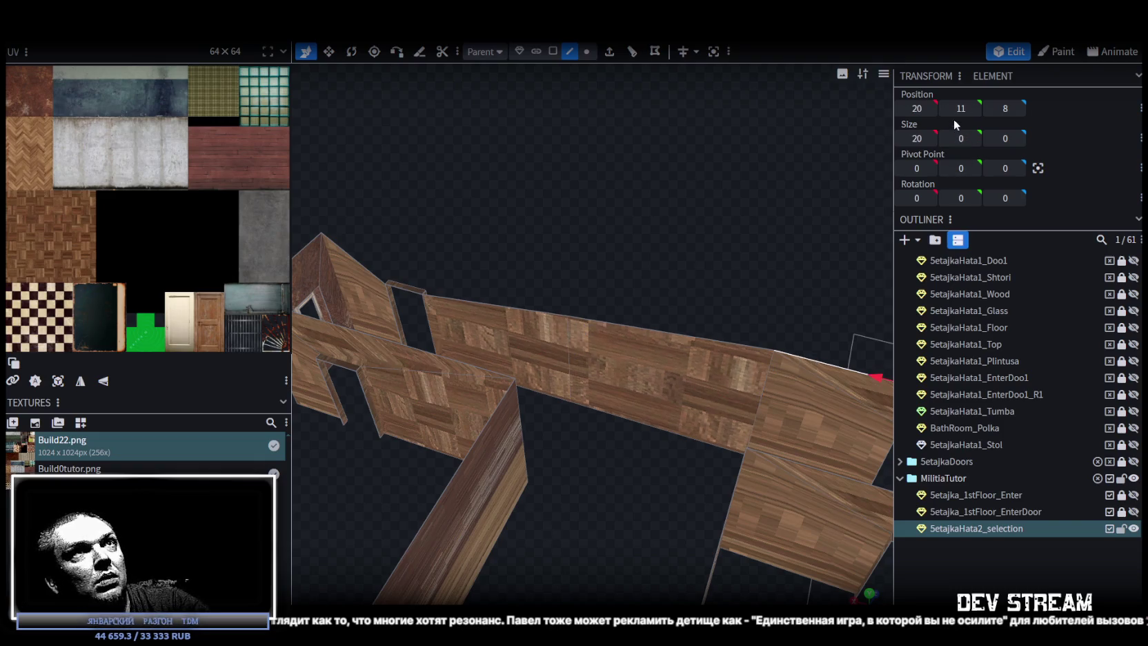
click(673, 347)
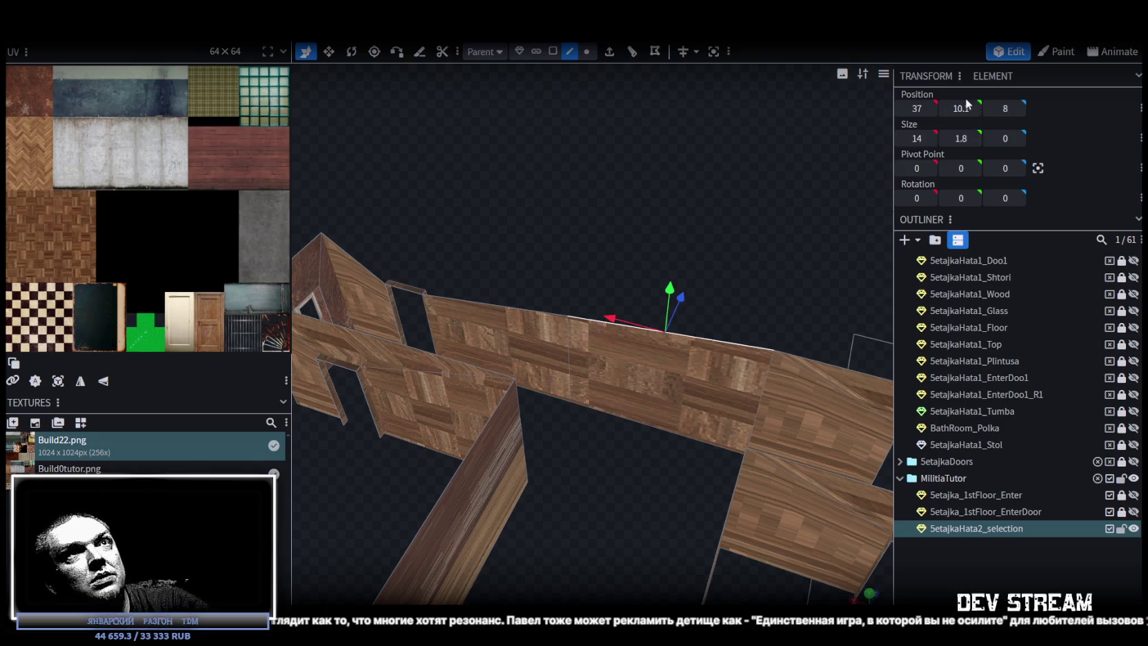
key(Return)
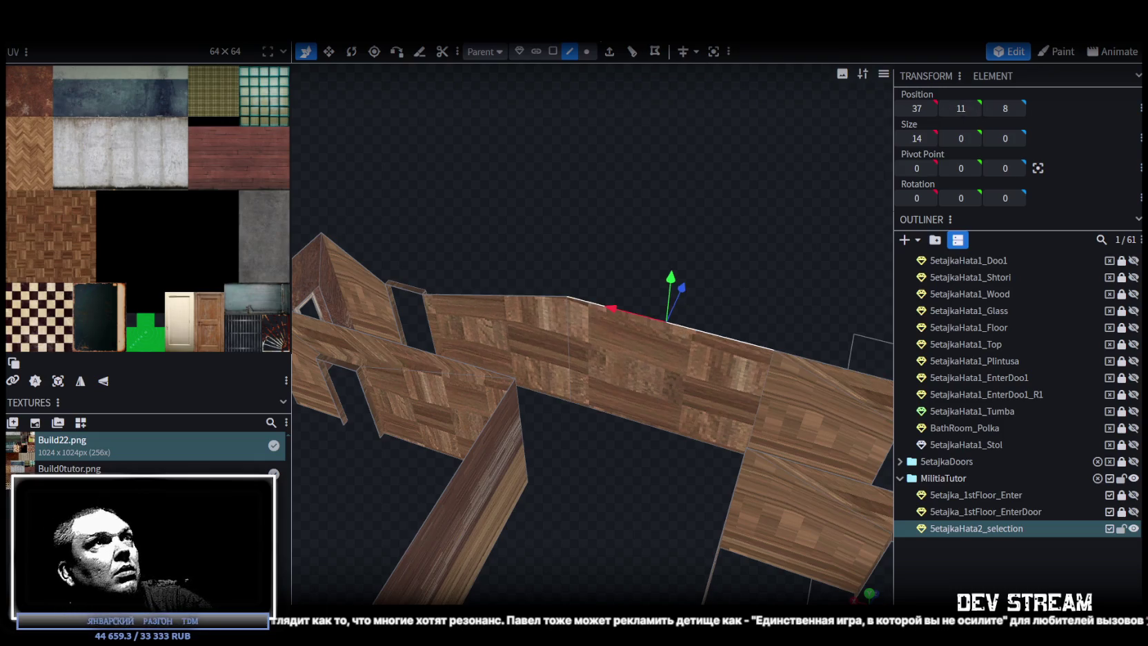
click(361, 267)
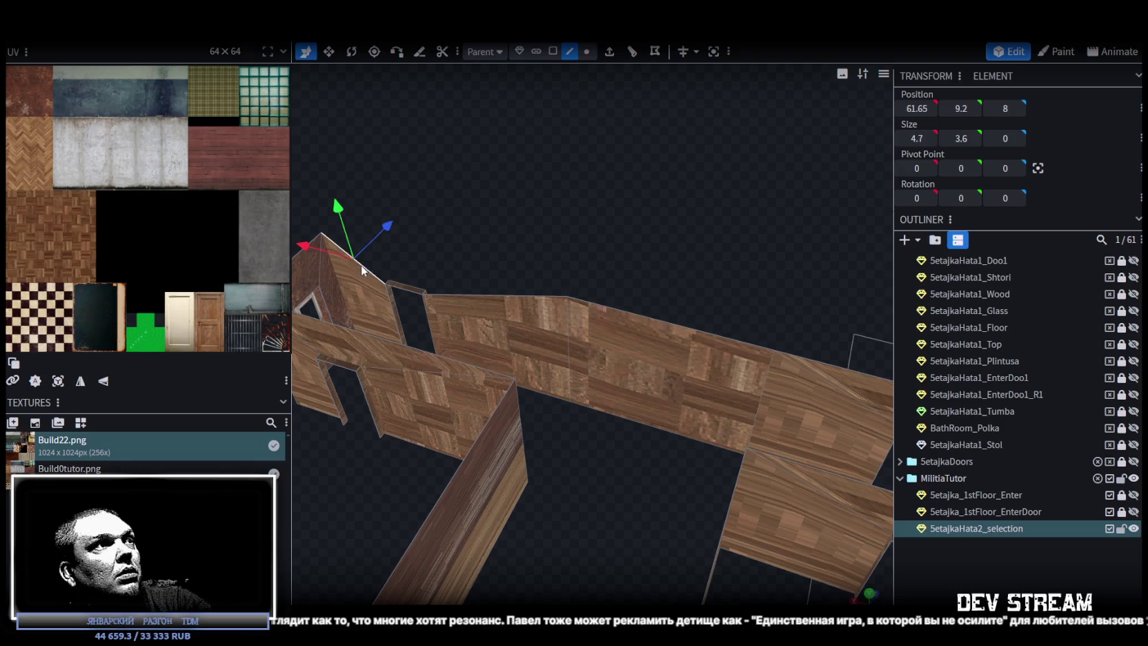
click(516, 293)
mouse_move(630, 255)
mouse_down()
mouse_move(452, 310)
mouse_move(610, 433)
mouse_up()
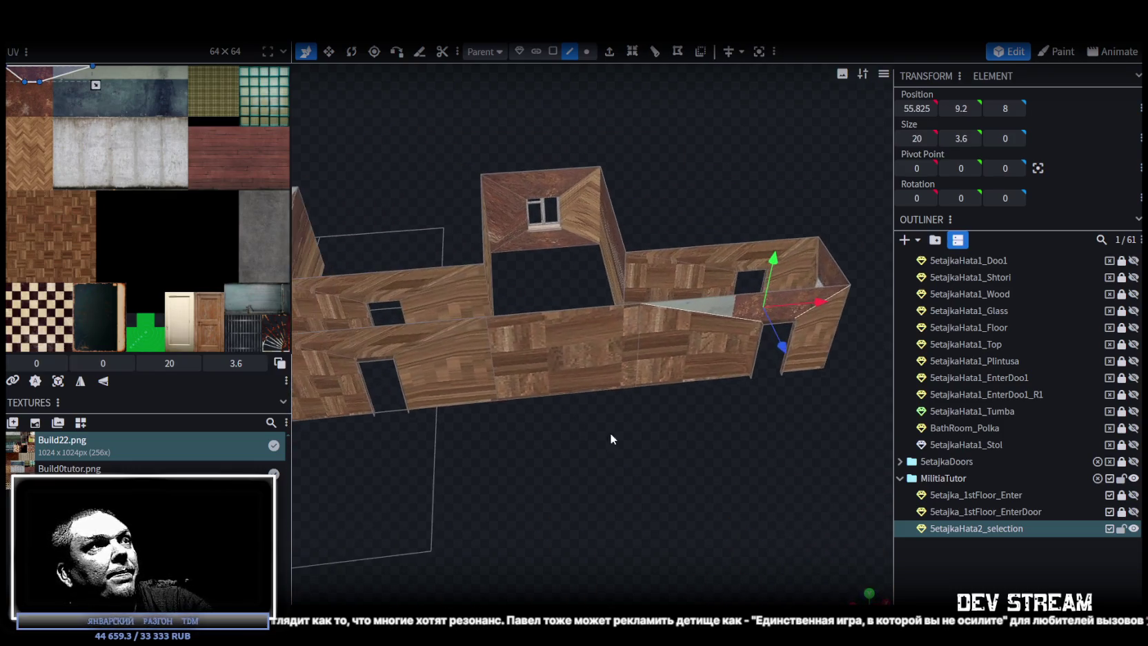
Step: Delete the central wall face in face selection mode
click(553, 51)
click(624, 362)
mouse_move(636, 400)
mouse_down()
mouse_move(605, 439)
mouse_move(619, 430)
mouse_up()
key(Delete)
Step: Copy and paste the front wall faces, shift them 14 units along X, and merge vertices
mouse_move(781, 420)
mouse_down()
mouse_move(668, 510)
mouse_move(620, 397)
mouse_move(624, 345)
mouse_up()
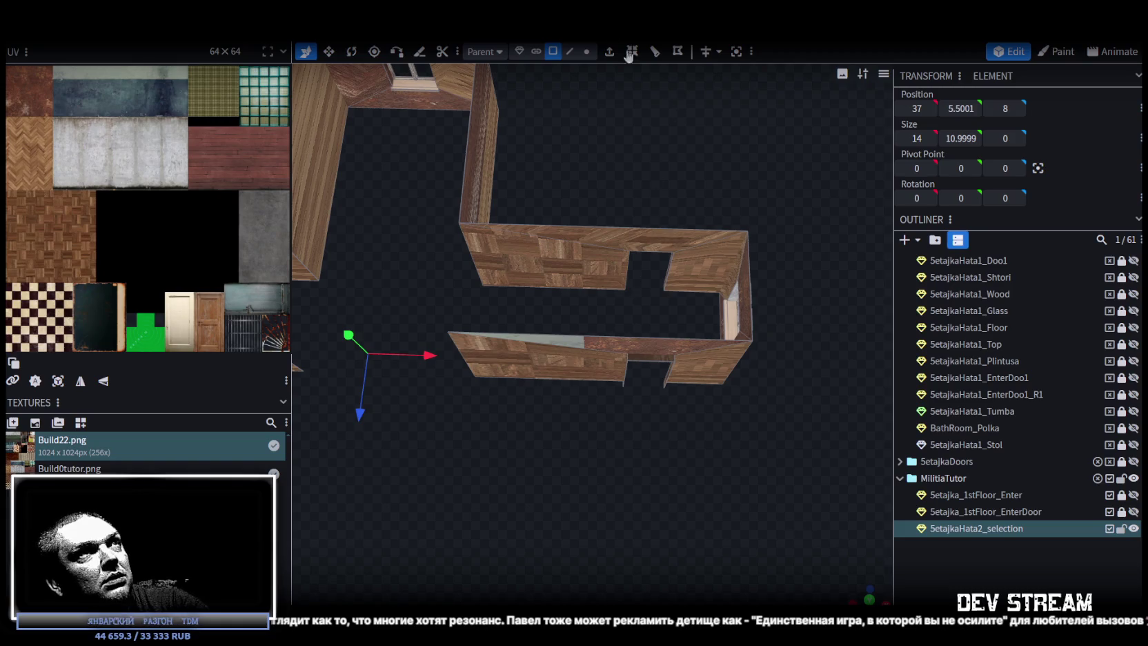
drag(582, 461, 711, 341)
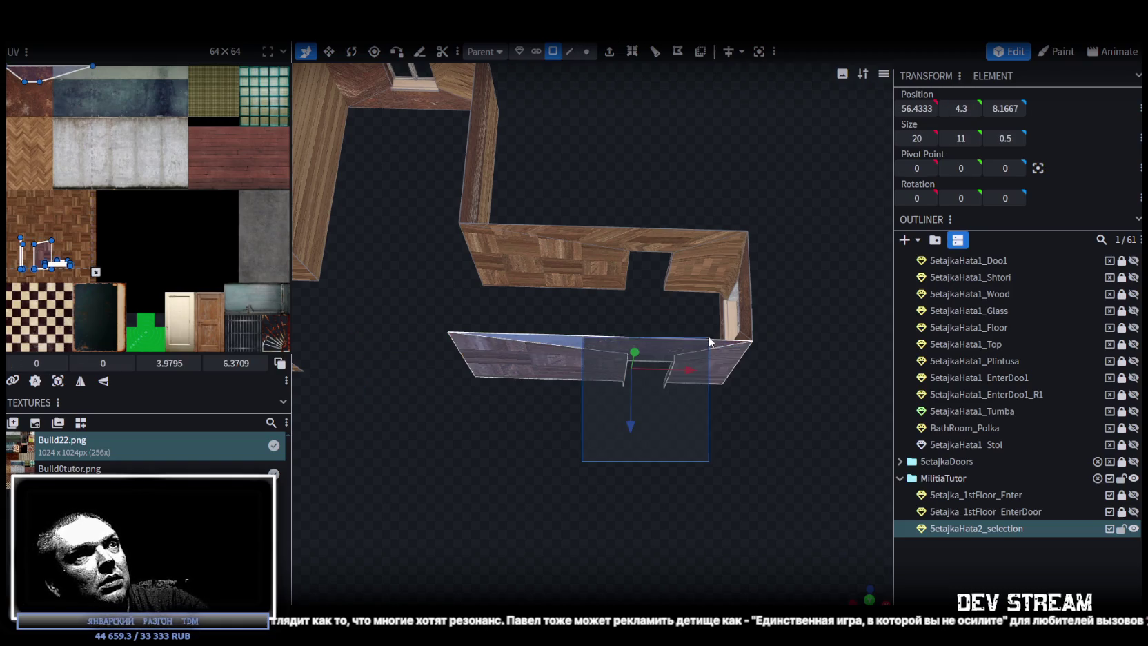
right_click(701, 348)
click(735, 417)
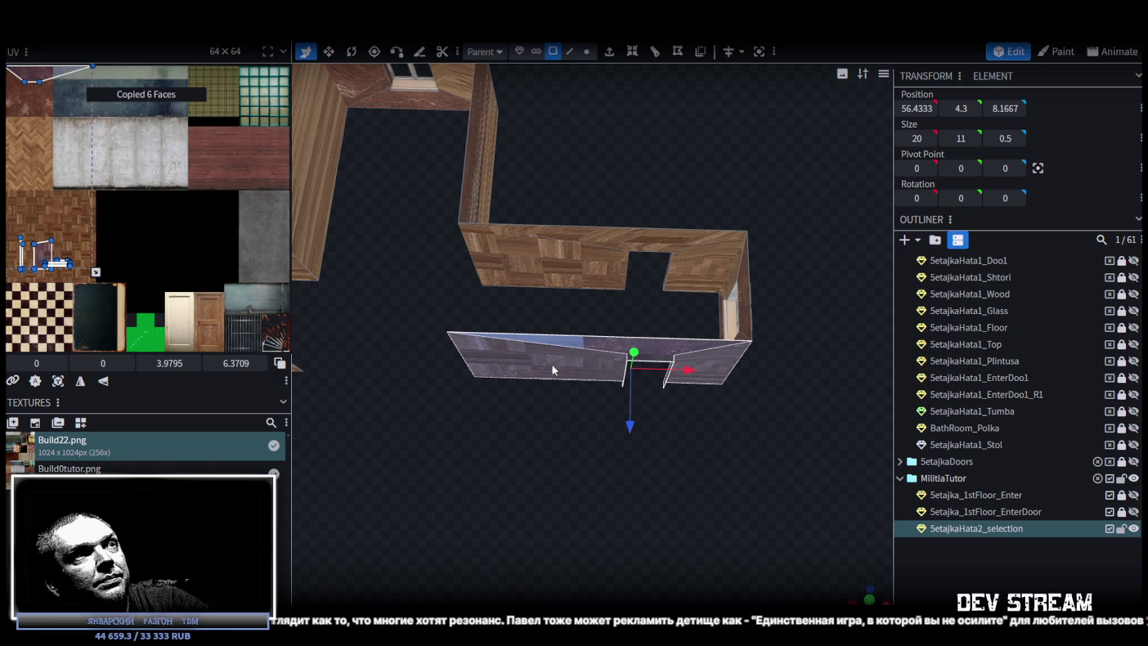
right_click(556, 366)
click(607, 438)
mouse_move(655, 461)
mouse_down()
mouse_move(550, 513)
mouse_move(690, 427)
mouse_up()
drag(820, 362, 607, 358)
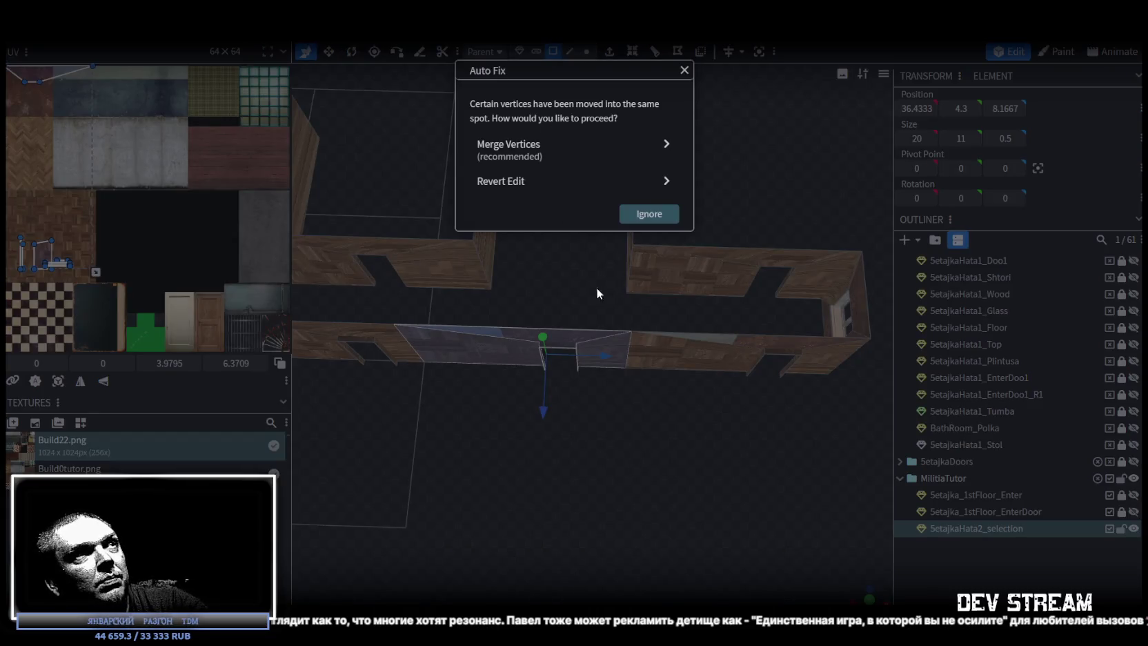
click(514, 143)
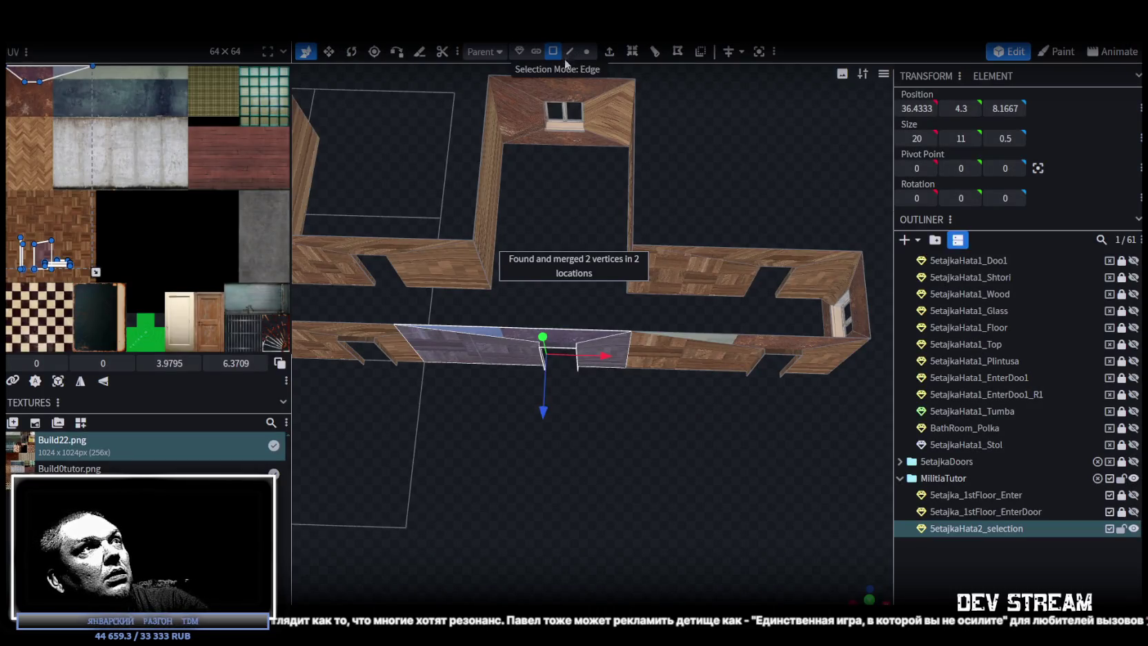
Step: Box-select the vertices at the wall's end and slide them along X
click(586, 50)
scroll(545, 323, up, 2)
drag(517, 294, 583, 425)
drag(608, 358, 632, 356)
middle_drag(632, 357, 634, 349)
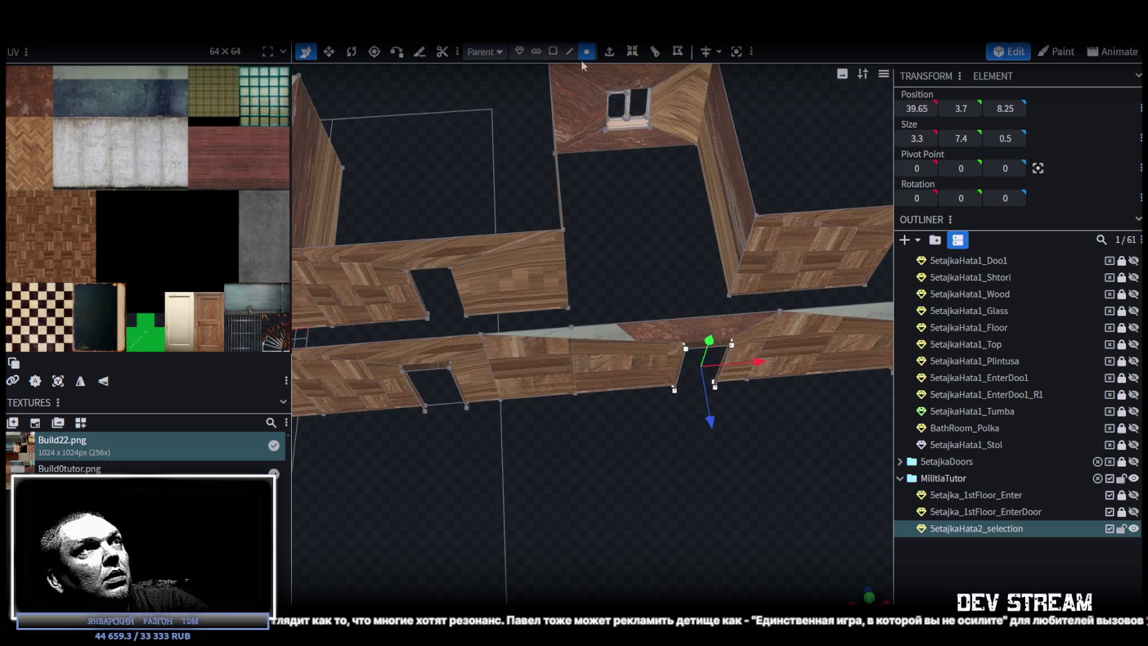
Step: Move the vertical wall edge by the gap from X 24 to 30 and merge overlapping vertices
click(569, 51)
click(495, 376)
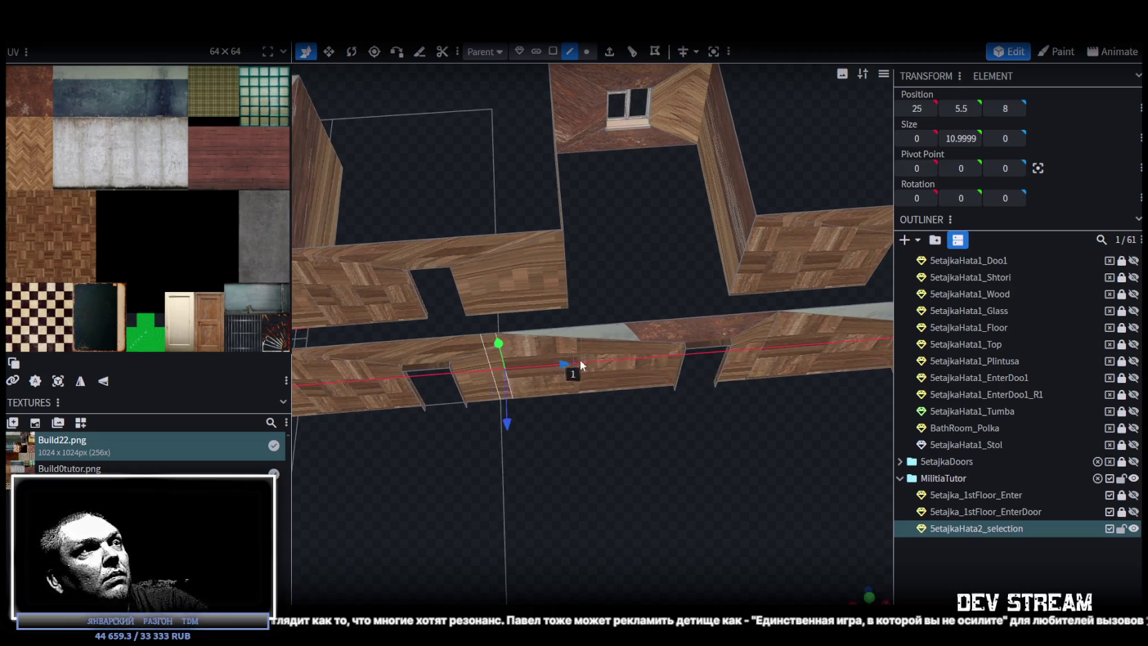
drag(575, 360, 640, 364)
click(536, 143)
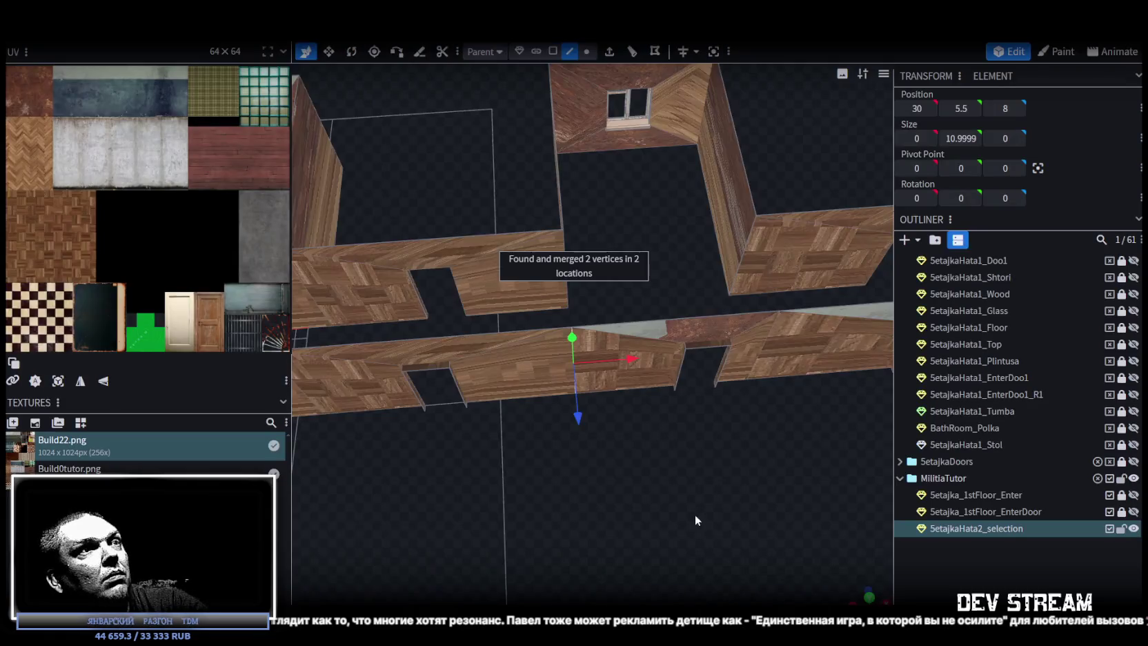
Step: Save the model as Build0Tutor.bbmodel
middle_drag(694, 514, 303, 461)
scroll(325, 470, down, 3)
mouse_move(315, 518)
mouse_down()
mouse_move(527, 449)
mouse_move(559, 450)
mouse_move(622, 517)
mouse_move(610, 472)
mouse_move(690, 542)
mouse_move(622, 603)
mouse_up()
key(ctrl+s)
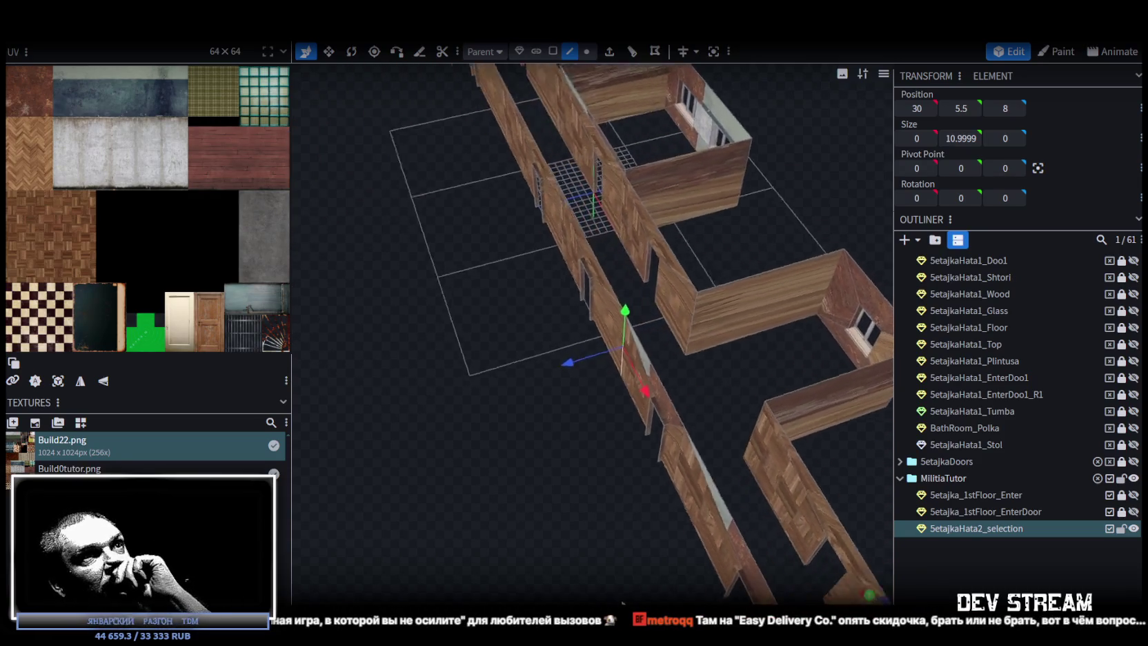
scroll(691, 589, down, 3)
drag(691, 589, 591, 518)
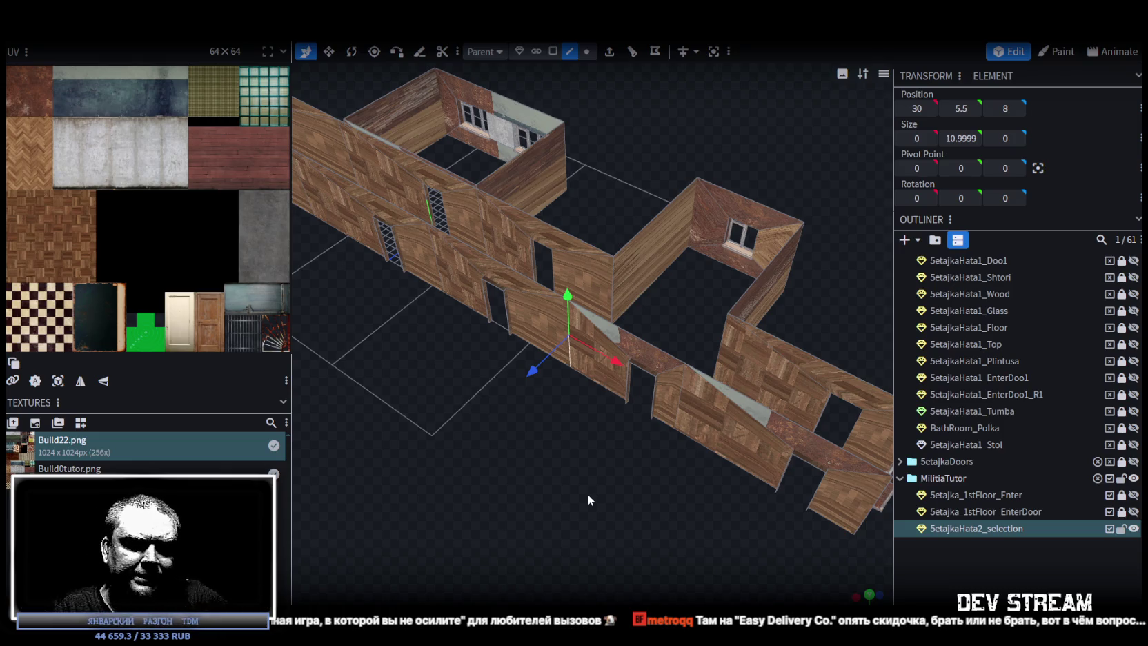
mouse_move(587, 485)
mouse_down()
mouse_move(661, 469)
mouse_move(643, 487)
mouse_move(643, 542)
mouse_move(629, 465)
mouse_move(654, 460)
mouse_move(627, 496)
mouse_move(363, 509)
mouse_move(552, 467)
mouse_move(639, 478)
mouse_move(642, 455)
mouse_up()
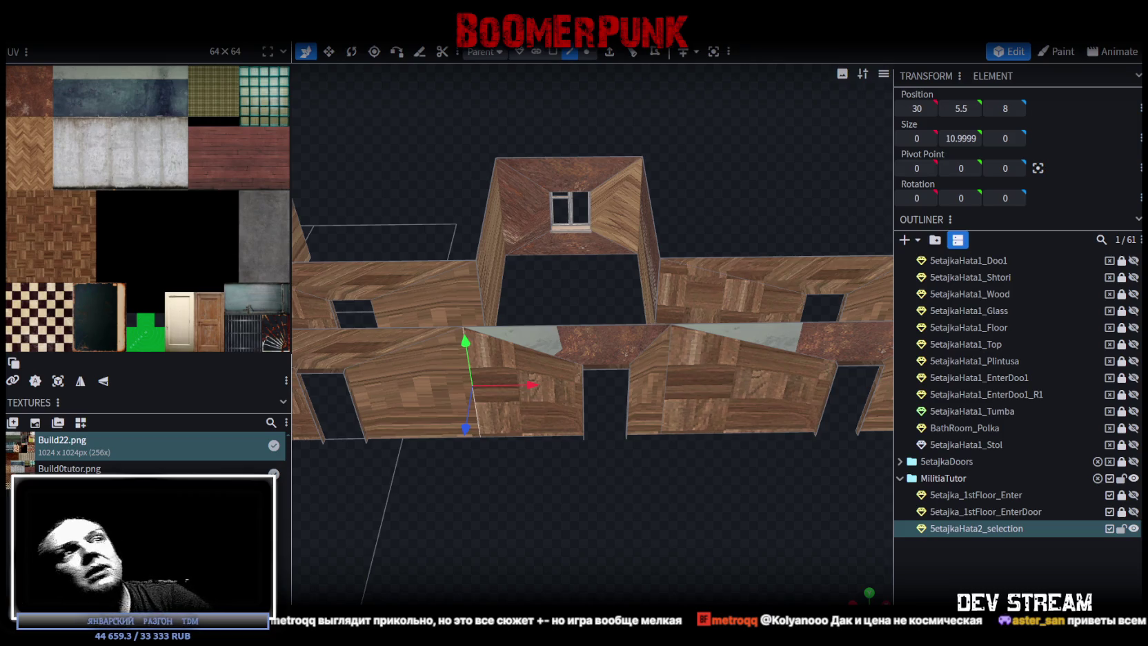
Step: Move the wall edge to X 44, then select only the 14 × 3.6 face above the doorway
drag(655, 391, 666, 365)
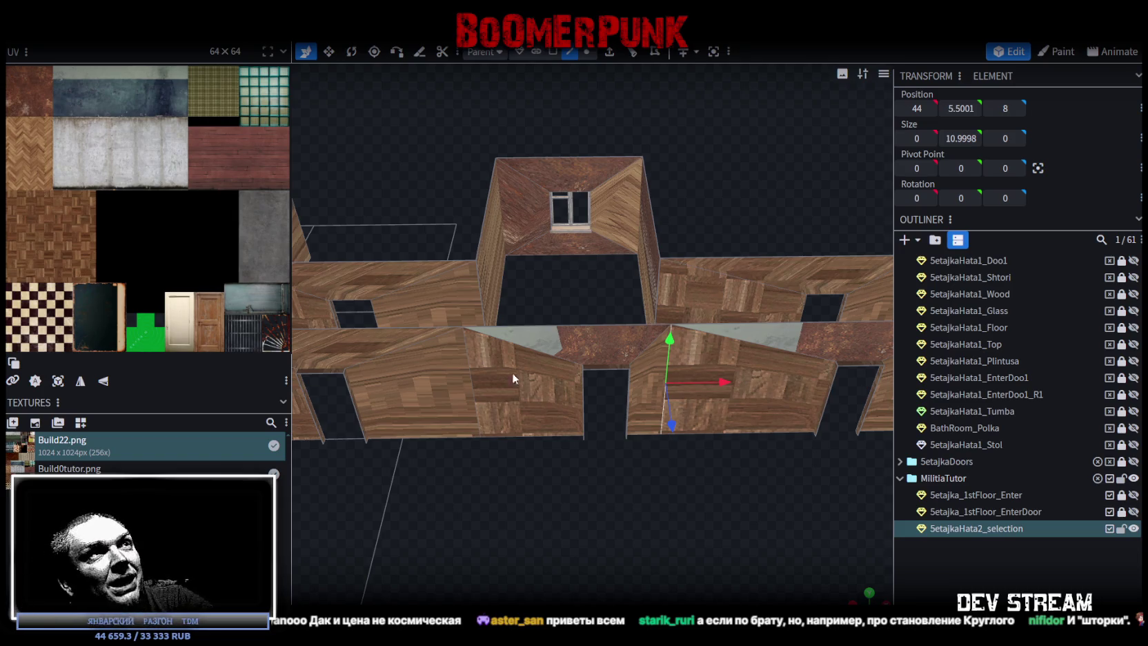
click(553, 52)
mouse_move(619, 521)
mouse_down()
mouse_move(686, 522)
mouse_move(621, 545)
mouse_up()
mouse_move(545, 311)
mouse_down()
mouse_move(630, 429)
mouse_move(783, 481)
mouse_move(807, 425)
mouse_move(738, 300)
mouse_move(775, 313)
mouse_move(698, 303)
mouse_move(649, 242)
mouse_move(686, 243)
mouse_move(613, 269)
mouse_move(642, 236)
mouse_move(622, 216)
mouse_move(586, 216)
mouse_move(625, 216)
mouse_up()
click(617, 334)
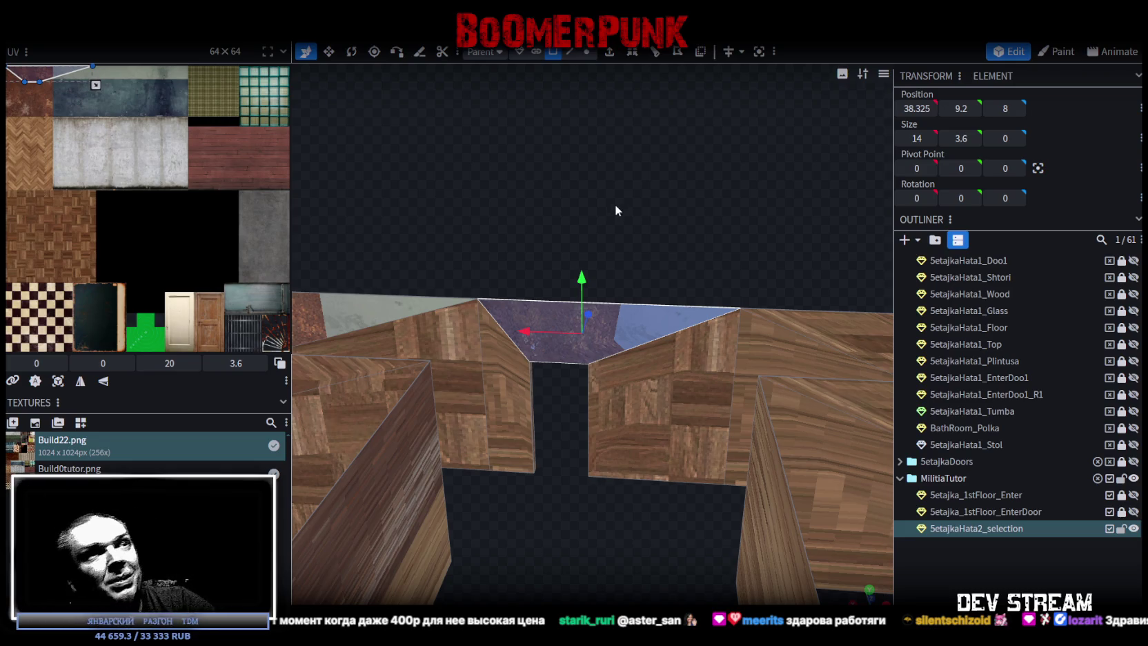
scroll(638, 329, up, 2)
mouse_move(554, 522)
mouse_down()
mouse_move(314, 549)
mouse_move(446, 510)
mouse_up()
mouse_move(715, 501)
mouse_down()
mouse_move(517, 491)
mouse_move(481, 474)
mouse_up()
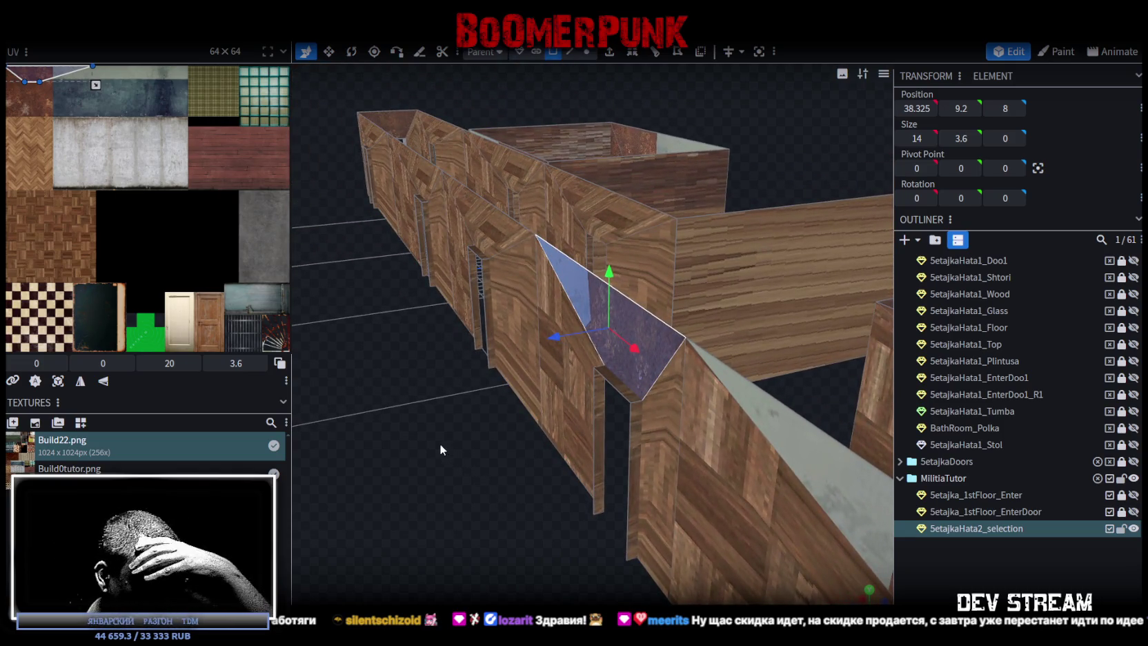
mouse_move(514, 453)
mouse_down()
mouse_move(451, 480)
mouse_move(415, 472)
mouse_move(591, 476)
mouse_move(488, 477)
mouse_move(513, 469)
mouse_up()
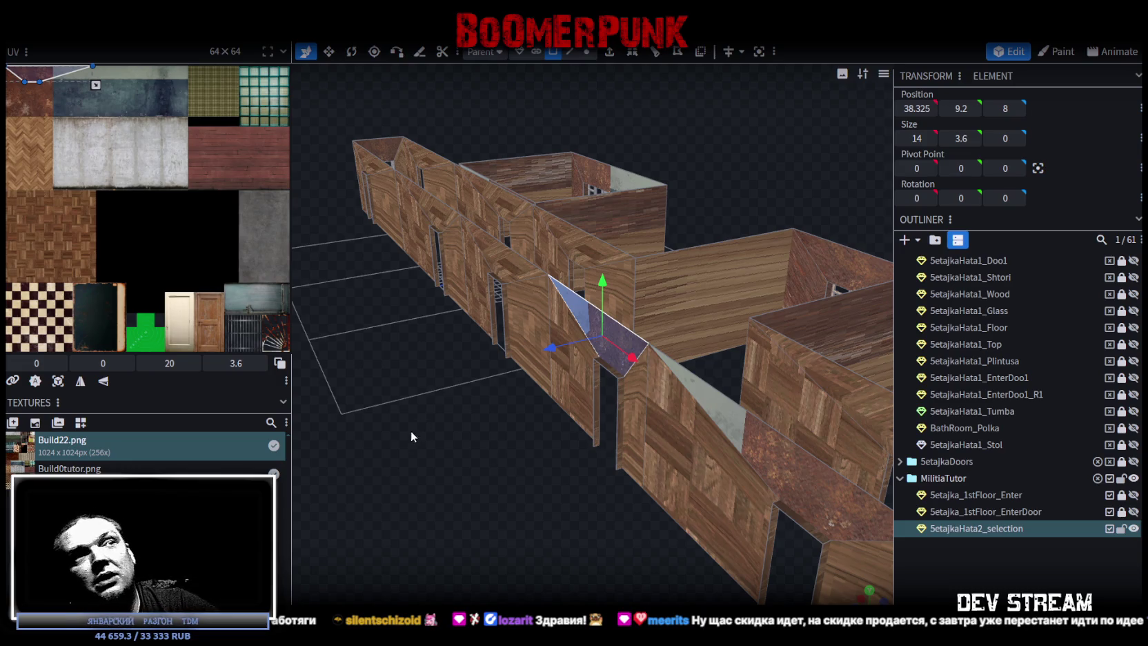
drag(559, 498, 639, 545)
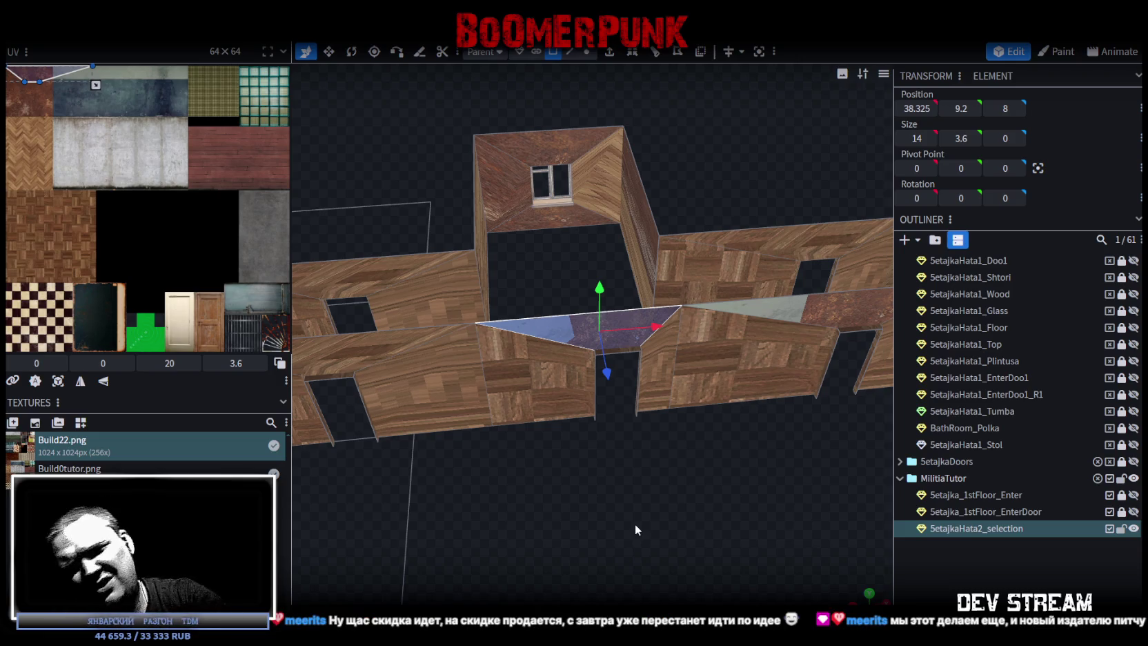
mouse_move(545, 485)
mouse_down()
mouse_move(636, 491)
mouse_move(576, 451)
mouse_move(524, 506)
mouse_move(646, 524)
mouse_move(759, 454)
mouse_up()
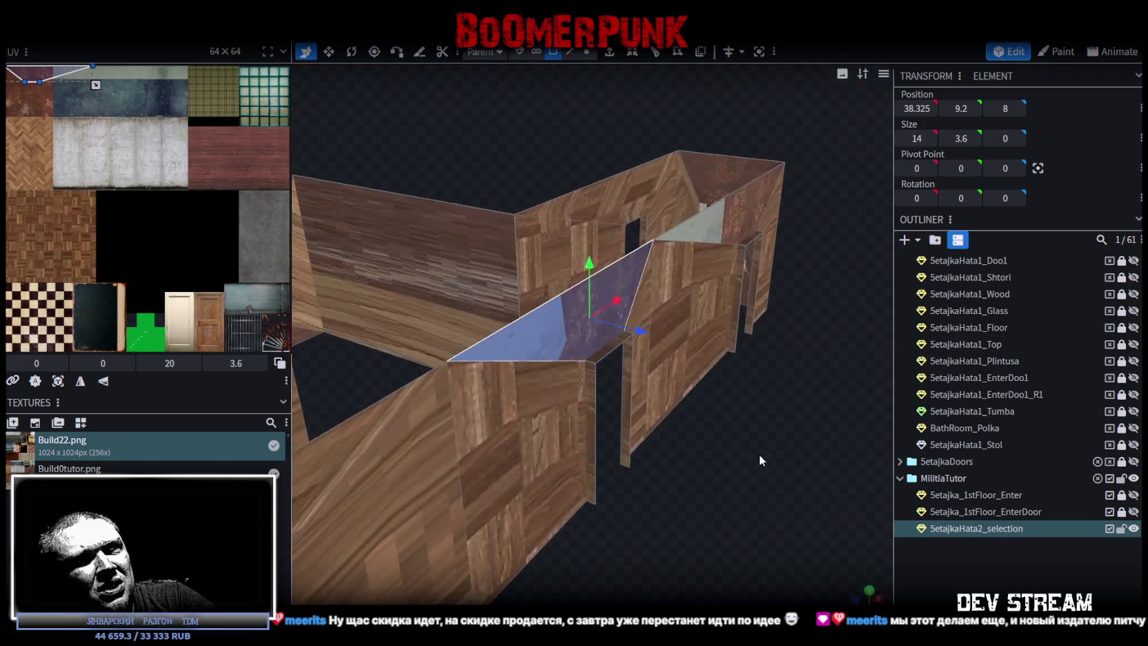
click(588, 366)
click(628, 362)
mouse_move(702, 422)
mouse_down()
mouse_move(651, 508)
mouse_move(733, 506)
mouse_up()
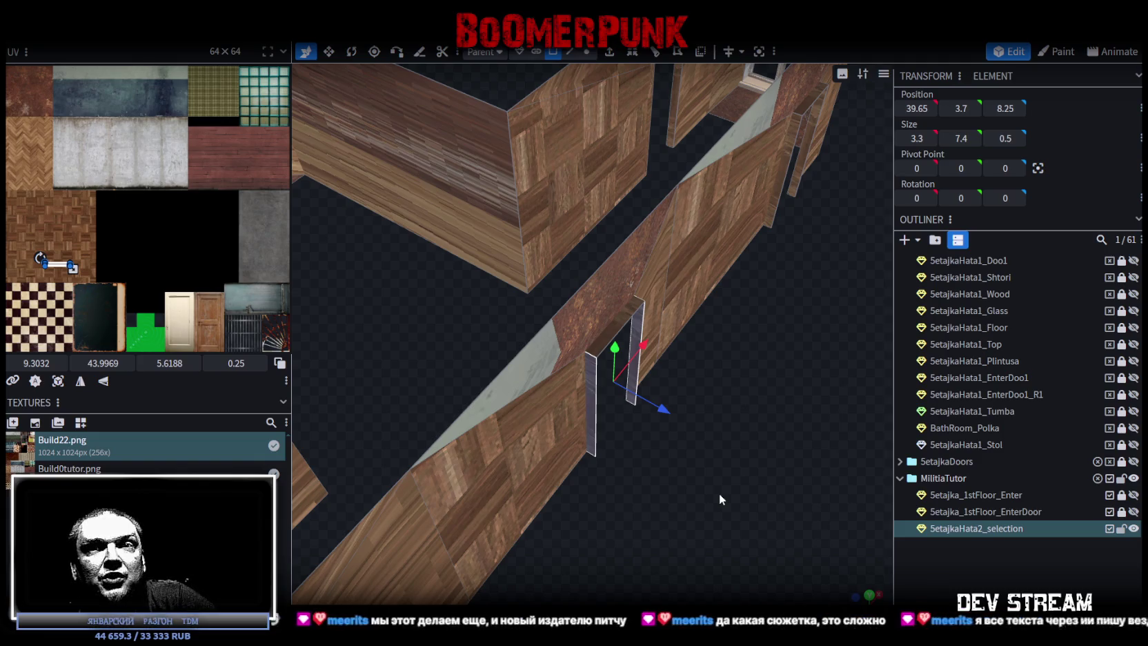
Step: Flatten the door-frame piece to zero height and select the thin face beside the doorway gap
mouse_move(640, 350)
mouse_down()
mouse_move(630, 316)
mouse_move(599, 413)
mouse_move(668, 449)
mouse_move(709, 494)
mouse_move(559, 470)
mouse_move(304, 499)
mouse_move(359, 440)
mouse_move(493, 431)
mouse_up()
click(469, 416)
click(450, 445)
click(527, 355)
mouse_move(527, 356)
mouse_down()
mouse_move(599, 243)
mouse_move(622, 253)
mouse_move(607, 238)
mouse_move(614, 259)
mouse_move(605, 252)
mouse_up()
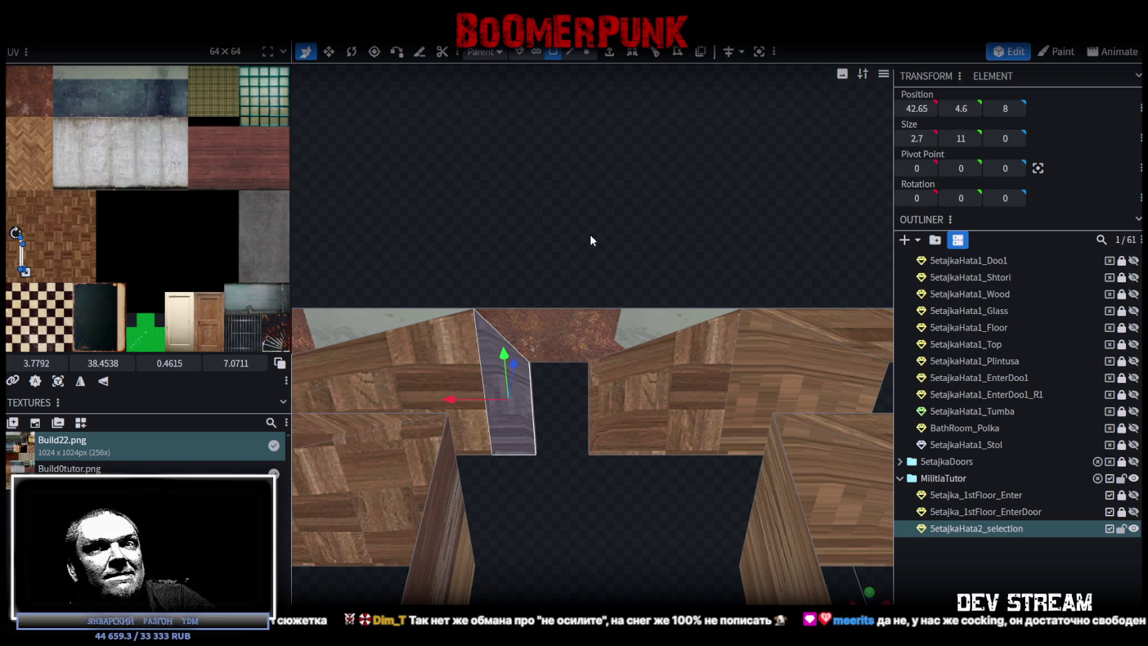
mouse_move(590, 324)
mouse_down()
mouse_move(628, 473)
mouse_move(577, 496)
mouse_move(614, 474)
mouse_move(603, 522)
mouse_up()
Step: Split the wall faces around the doorway into a separate mesh and move it outward along Z
drag(645, 285, 516, 495)
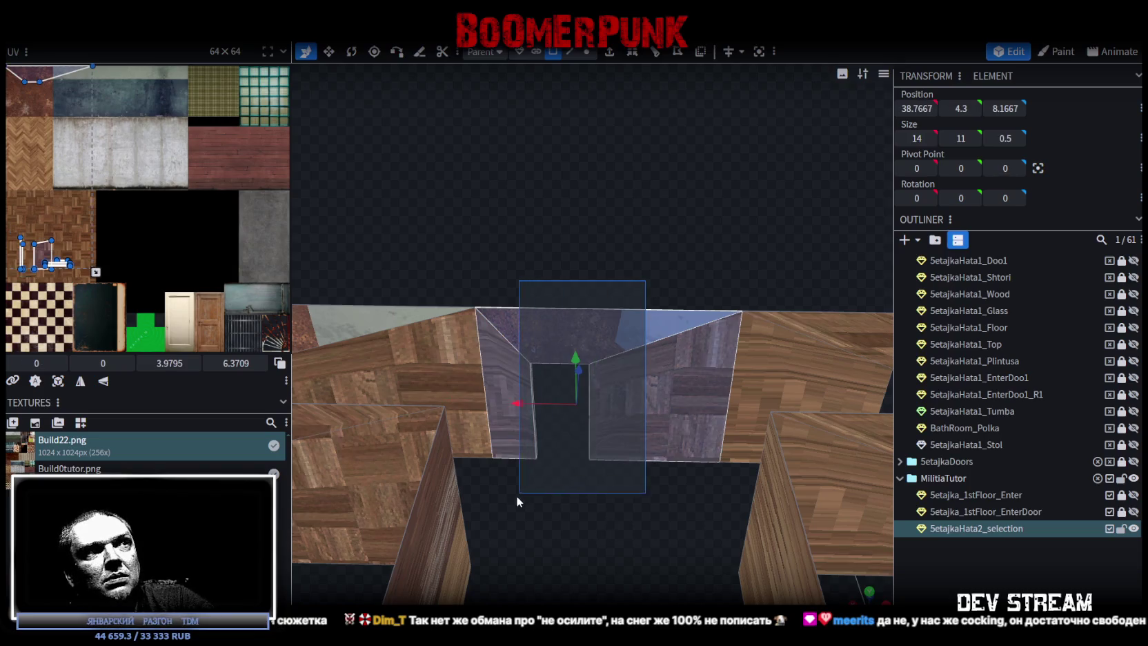
right_click(514, 444)
click(555, 396)
drag(572, 480, 699, 468)
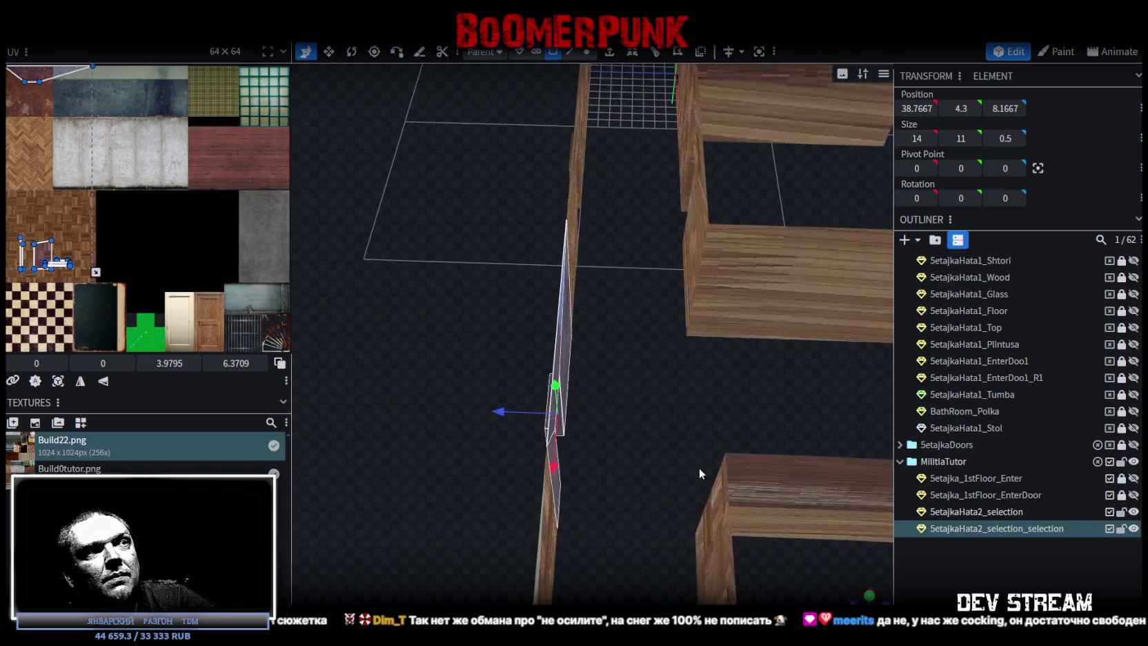
drag(504, 410, 468, 412)
drag(701, 371, 560, 361)
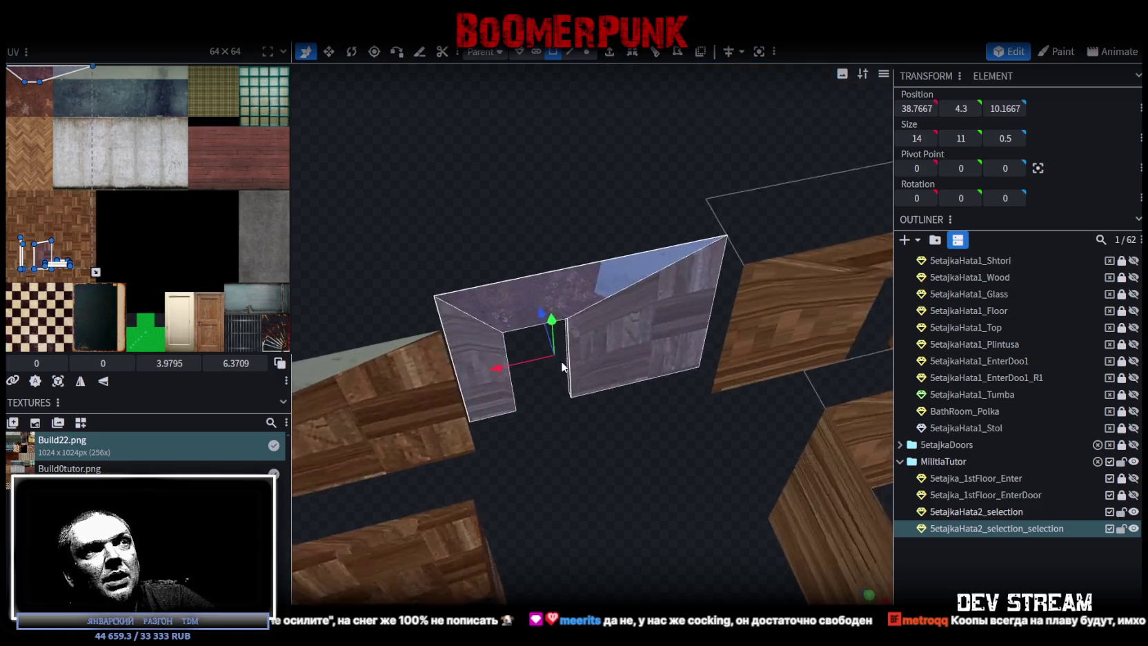
Step: Merge SetajkaHata2_selection and SetajkaHata2_selection_selection into one mesh, then pick a door-frame edge in Edge mode
click(988, 512)
ctrl+click(986, 529)
right_click(987, 528)
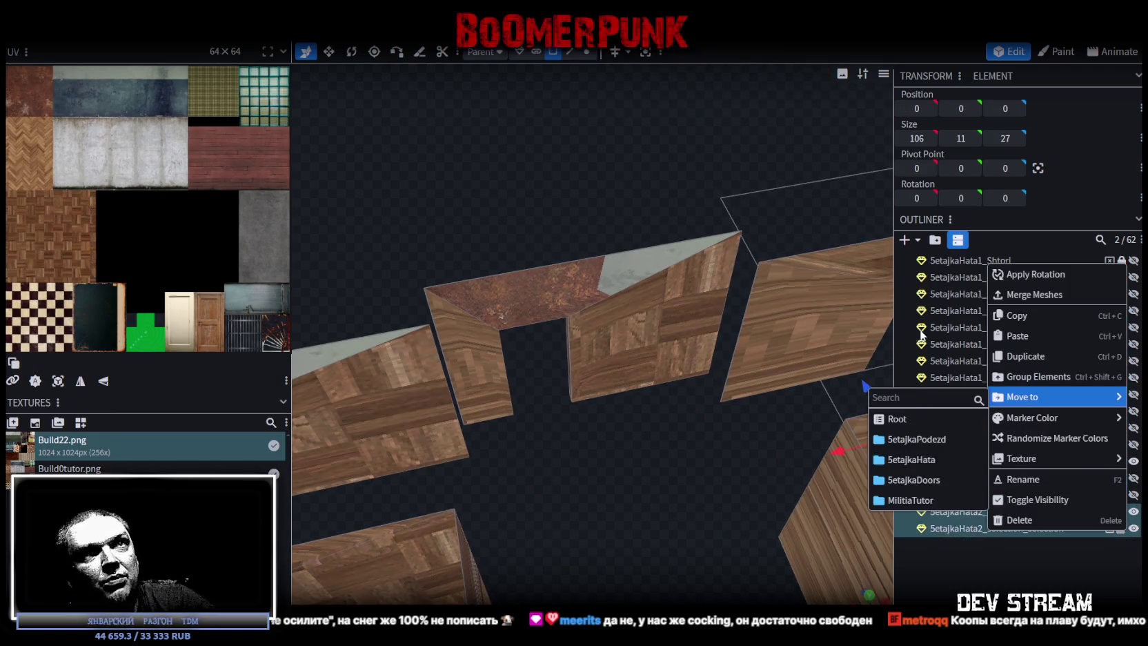
click(1007, 293)
key(4)
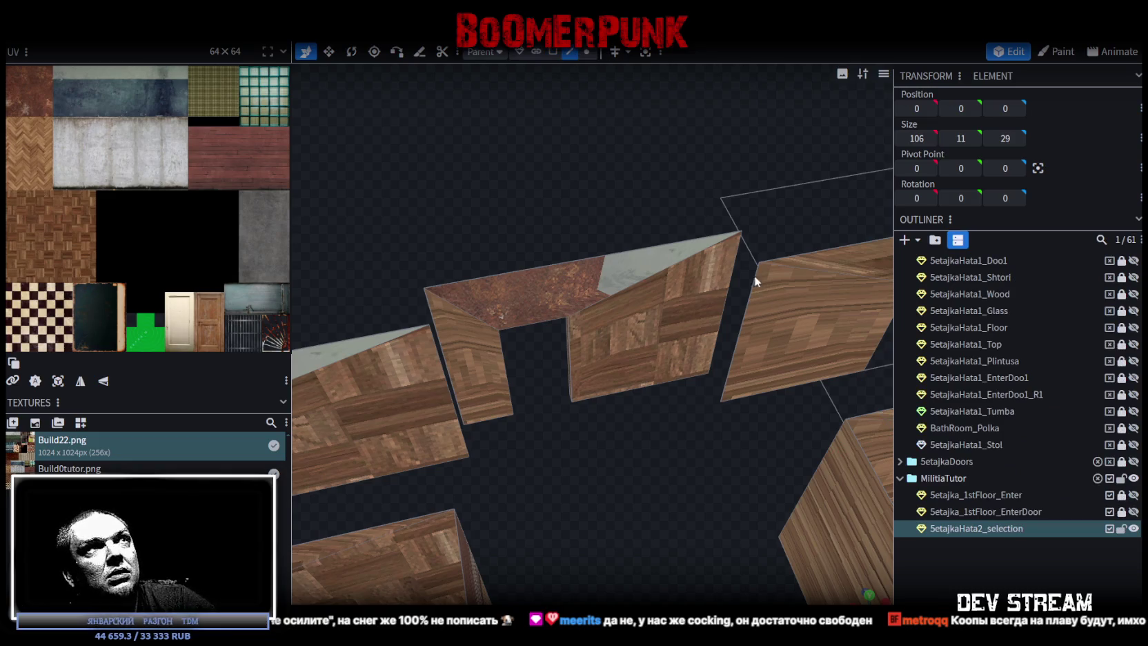
click(736, 269)
Step: Select the door frame's left vertical edge
mouse_move(757, 289)
mouse_down()
mouse_move(548, 511)
mouse_move(525, 265)
mouse_up()
click(512, 294)
mouse_move(501, 341)
mouse_down()
mouse_move(542, 415)
mouse_move(764, 412)
mouse_move(757, 427)
mouse_up()
Step: Save the model as Build0Tutor.bbmodel and switch to the Steam store window
key(ctrl+s)
mouse_move(721, 360)
mouse_down()
mouse_move(679, 311)
mouse_move(696, 295)
mouse_move(647, 283)
mouse_up()
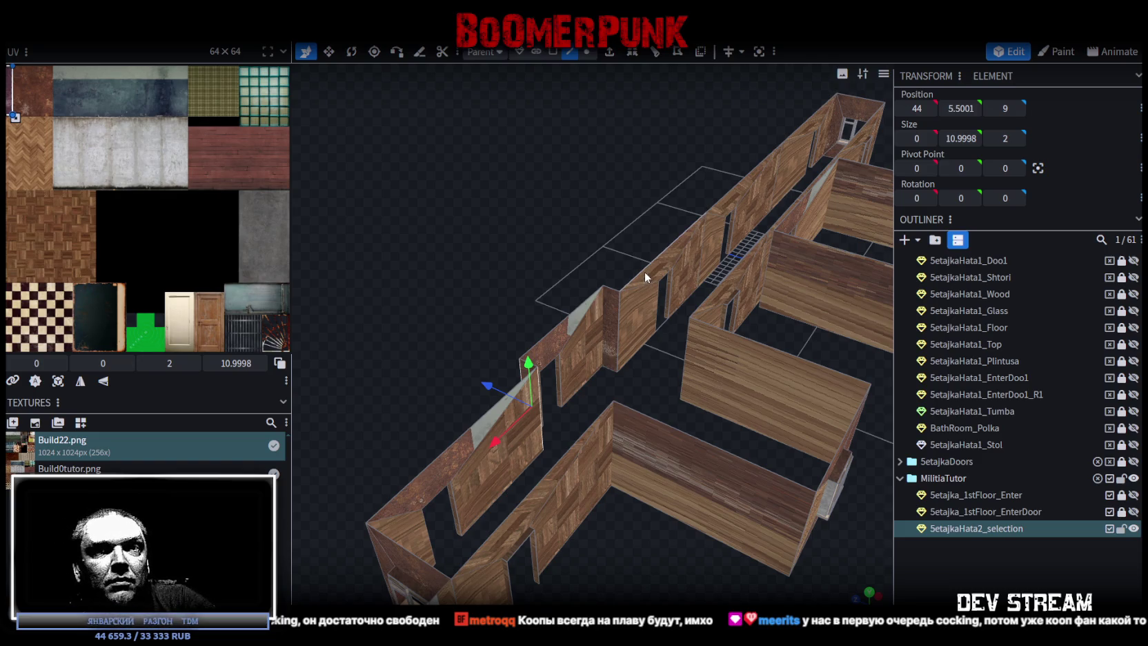
mouse_move(650, 382)
mouse_down()
mouse_move(615, 395)
mouse_move(563, 386)
mouse_move(549, 398)
mouse_move(522, 374)
mouse_up()
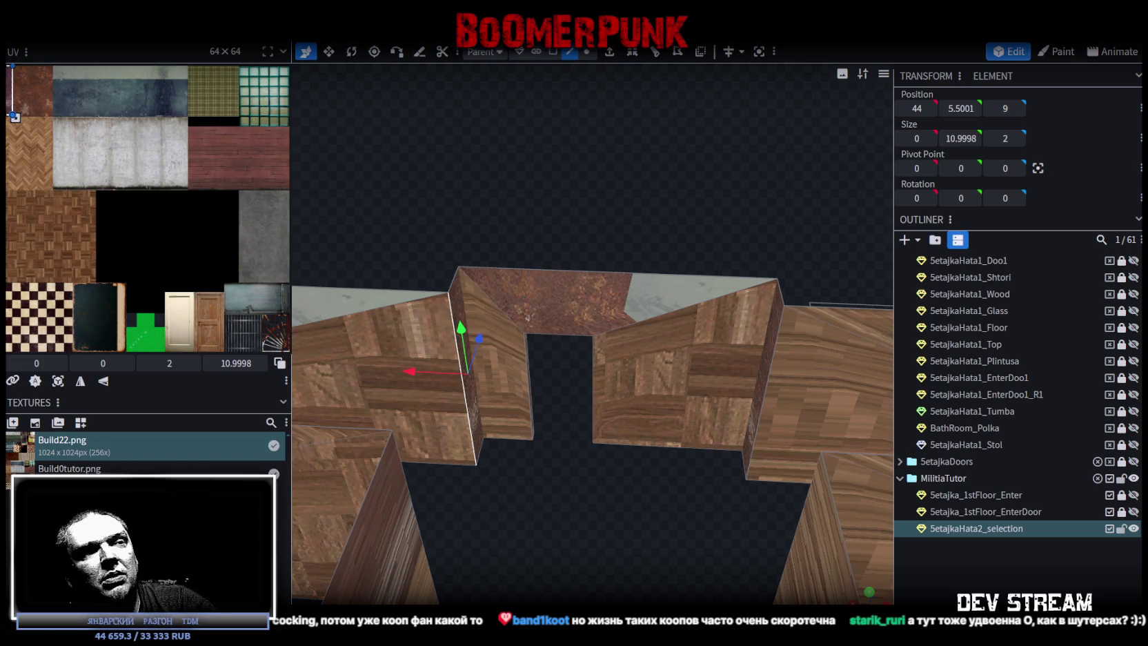
key(alt+Tab)
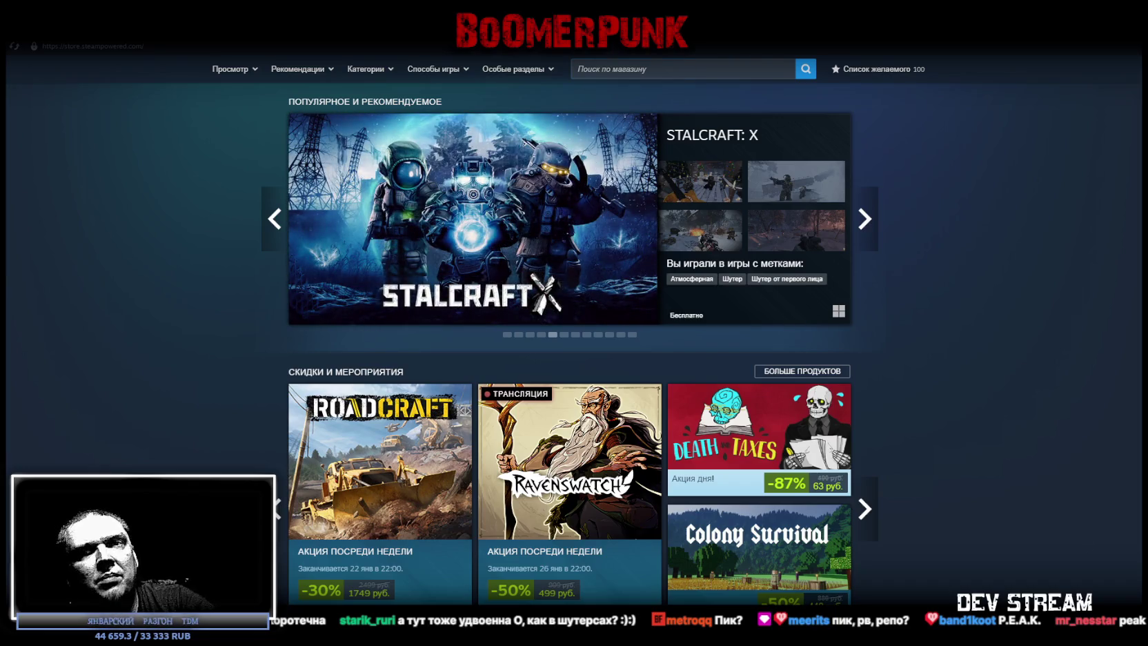
Step: Search the Steam store for 'peak' and open the PEAK store page
click(653, 60)
text(peak)
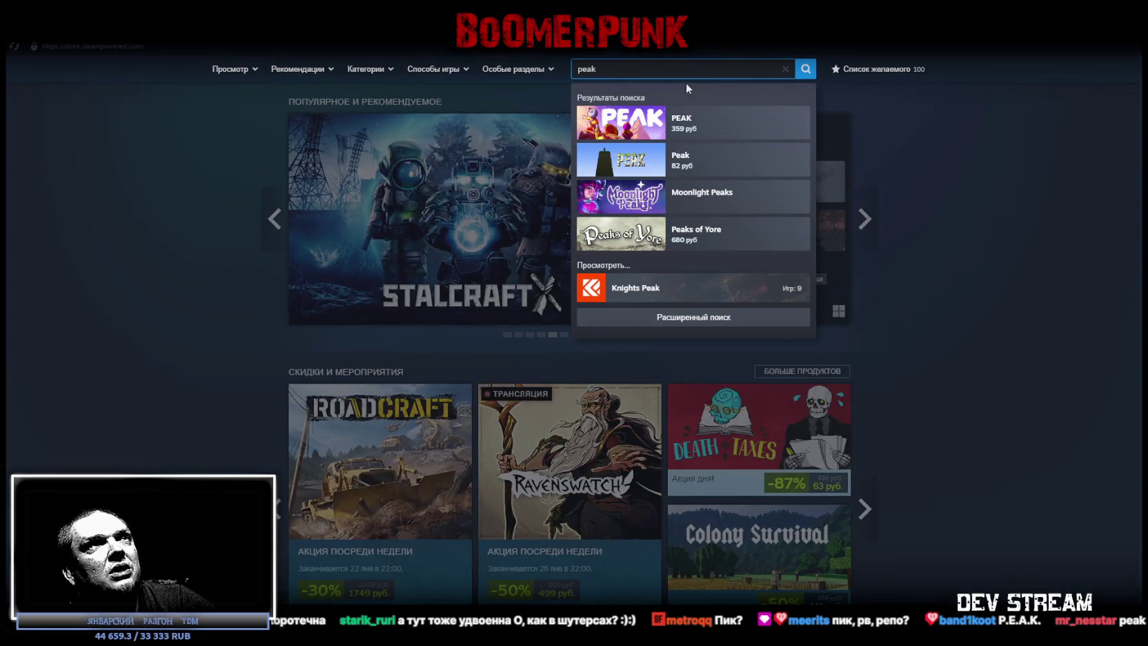
click(721, 126)
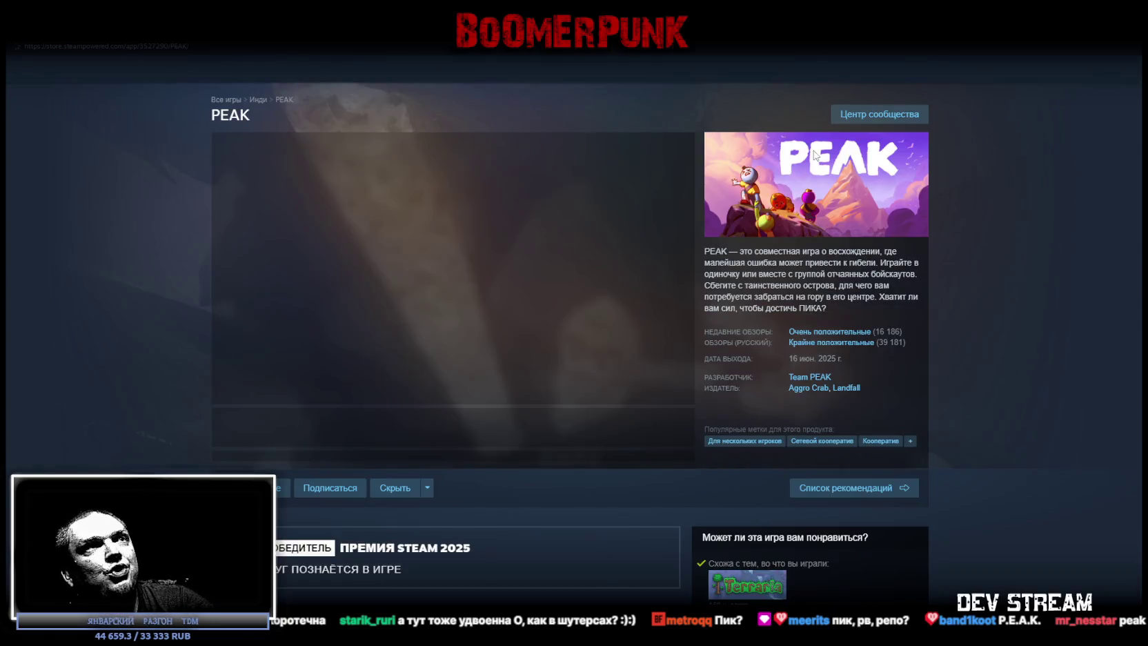
Step: Check PEAK's in-game player count on its community hub, then go to the library home
click(886, 117)
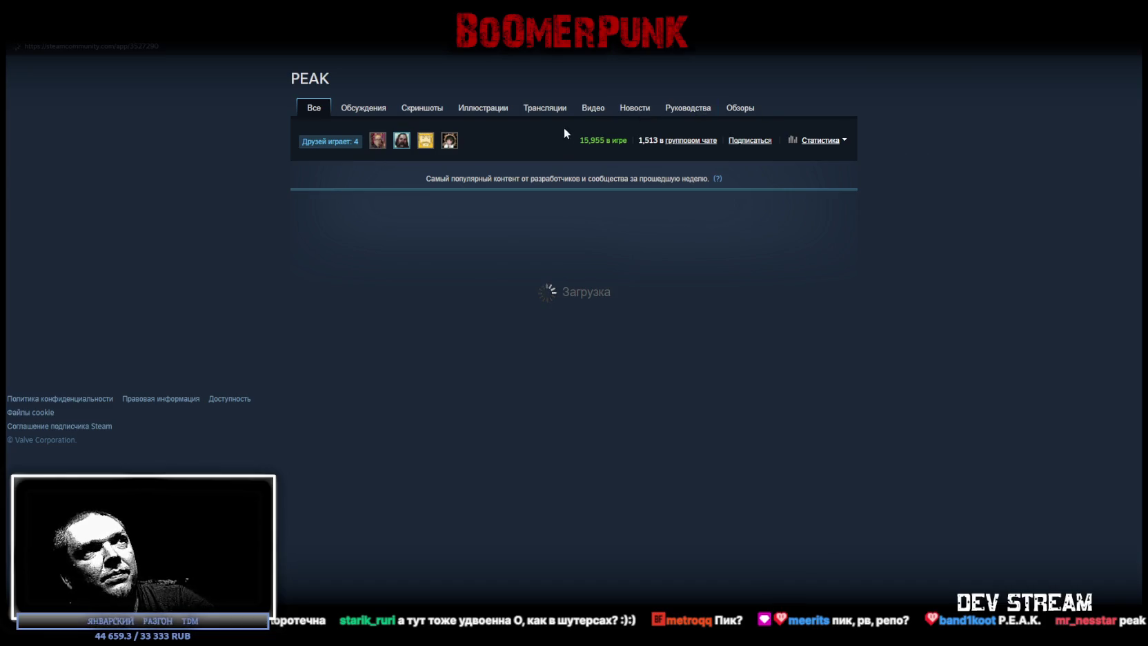
drag(581, 138, 712, 188)
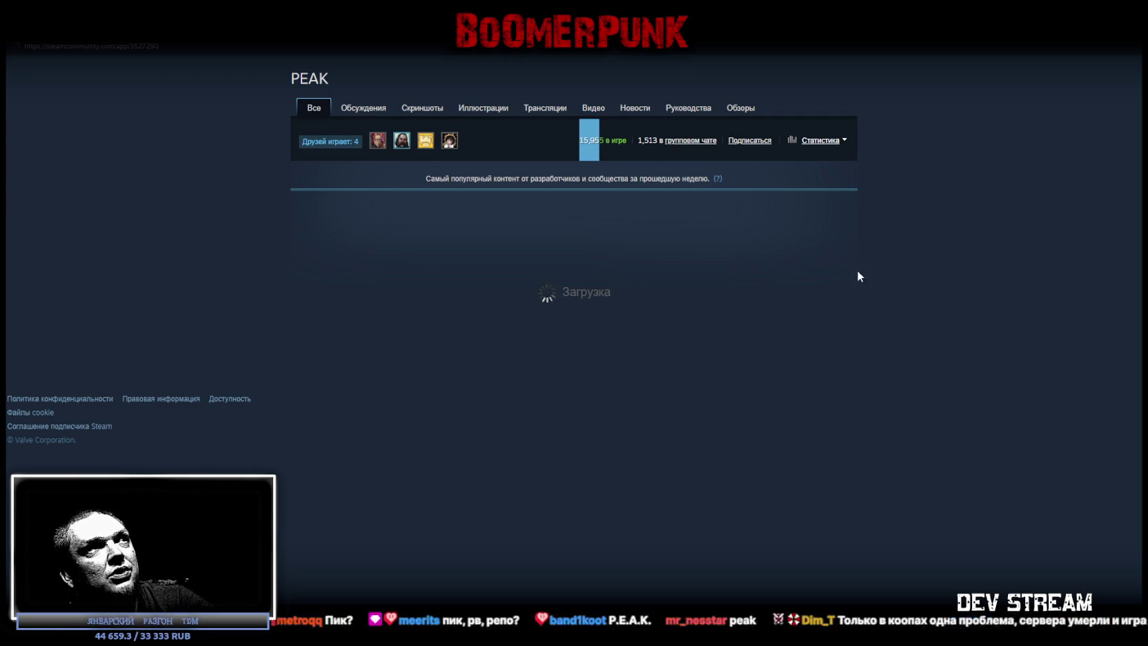
click(762, 235)
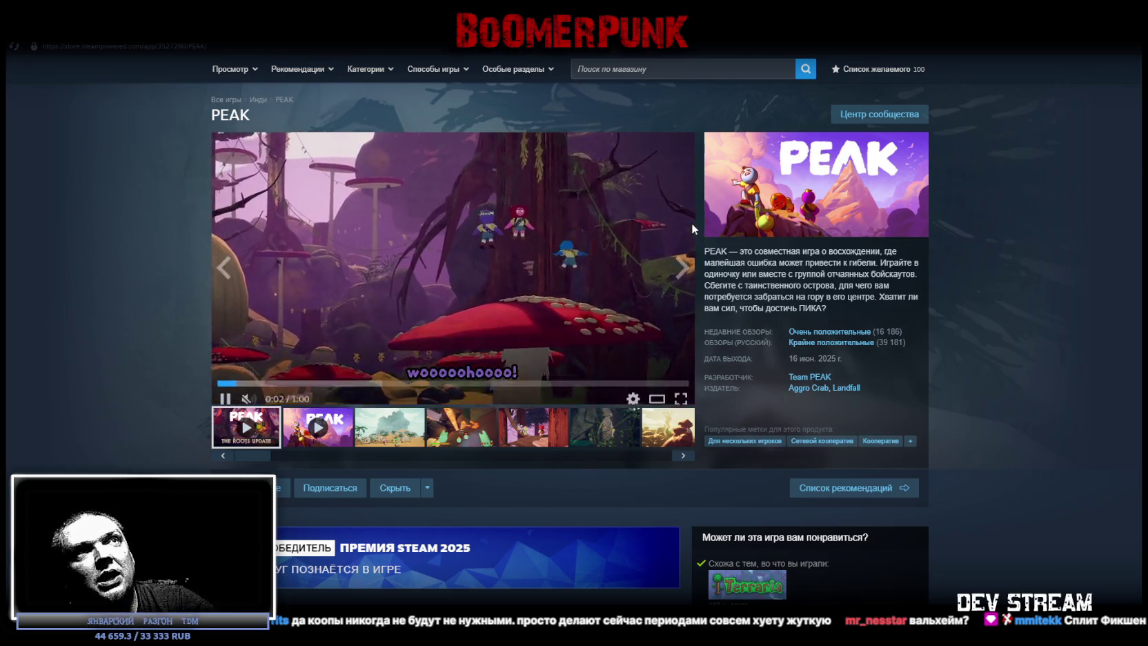
click(145, 31)
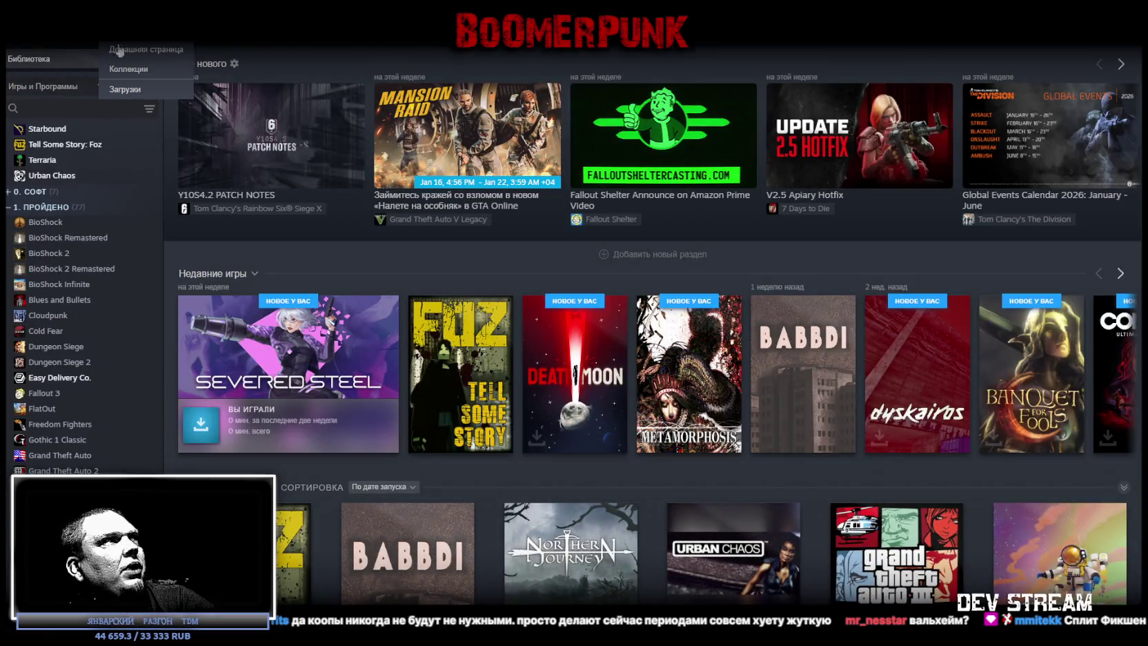
Step: Filter the library by 'valh' and open Valheim's library page
click(74, 109)
text(ca)
key(BackSpace)
key(BackSpace)
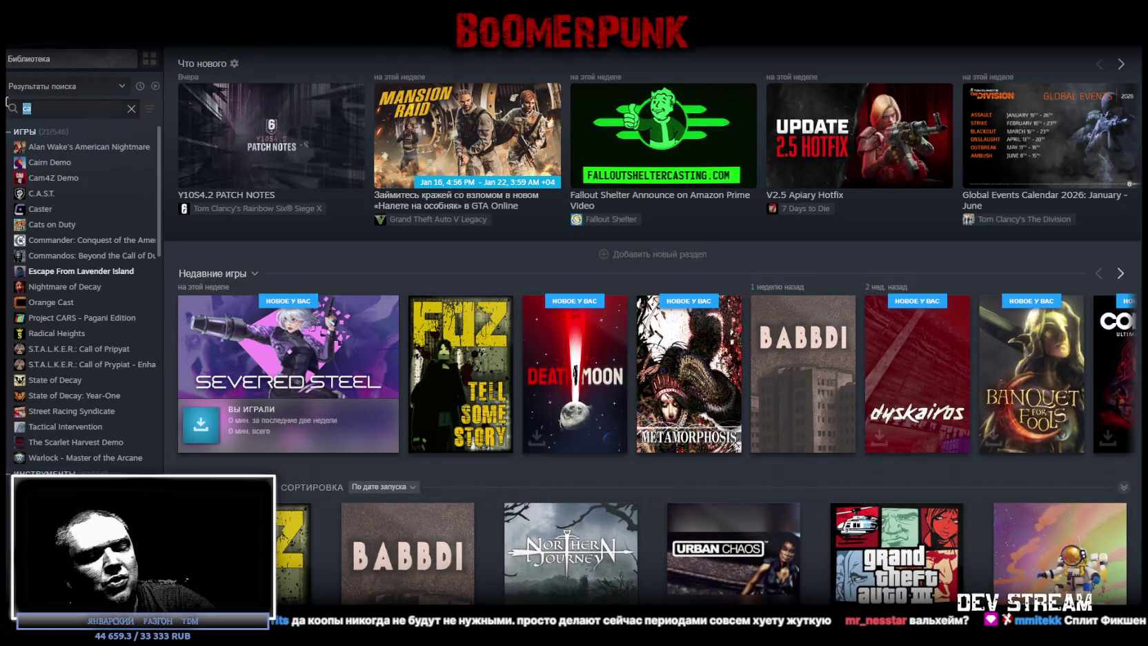
text(мфдр)
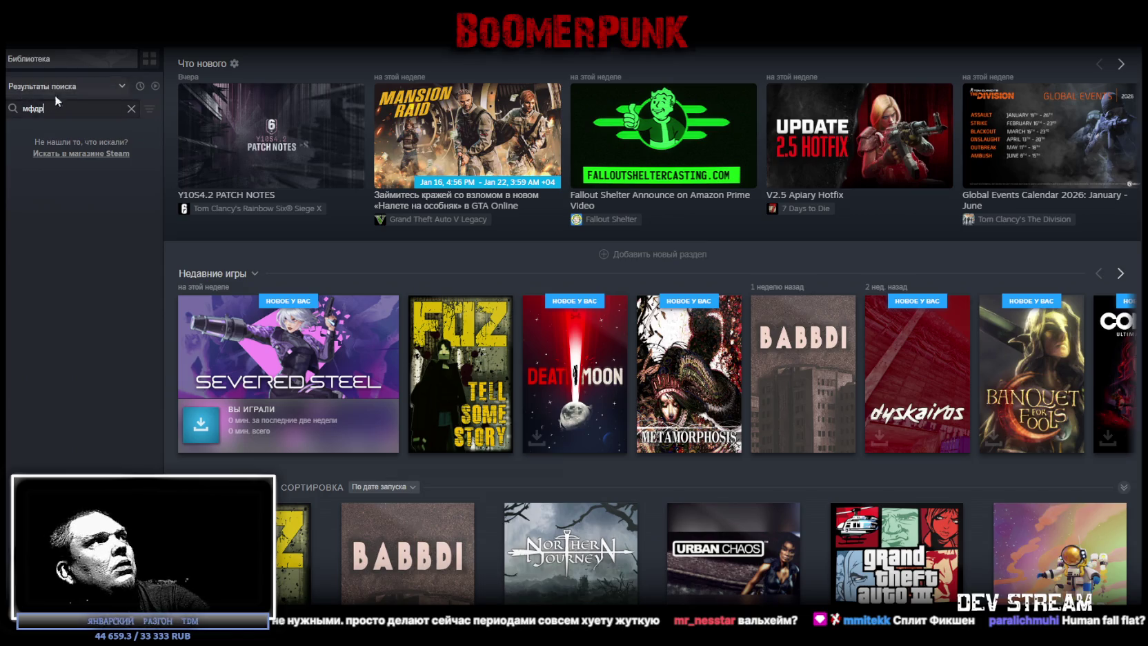
key(ctrl+a)
text(valh)
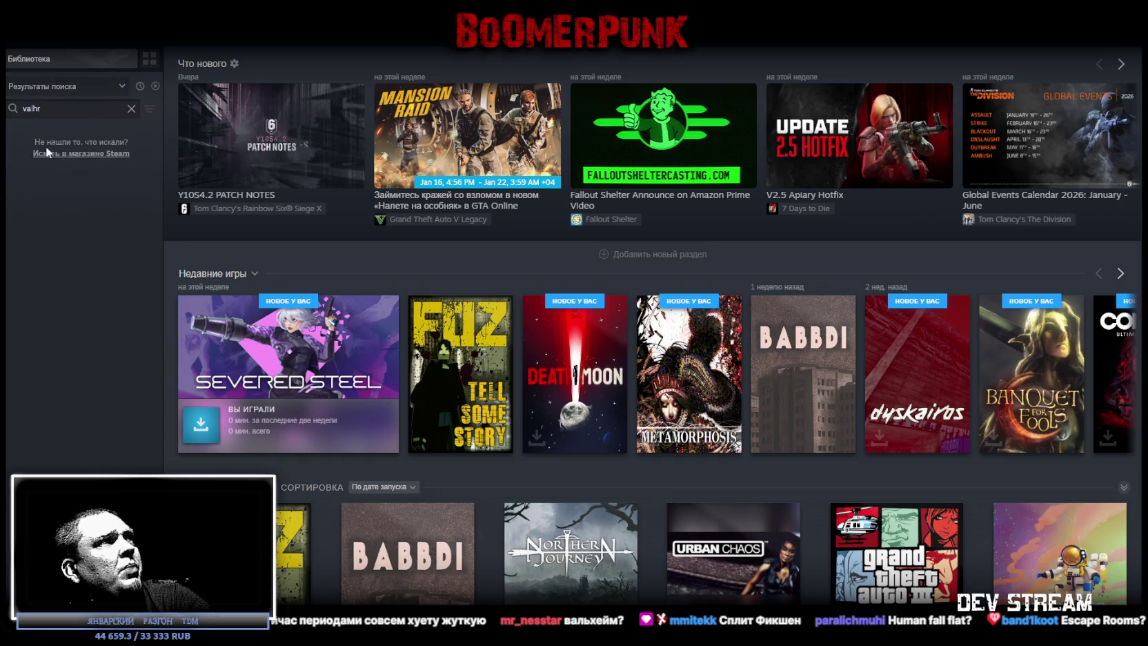
key(BackSpace)
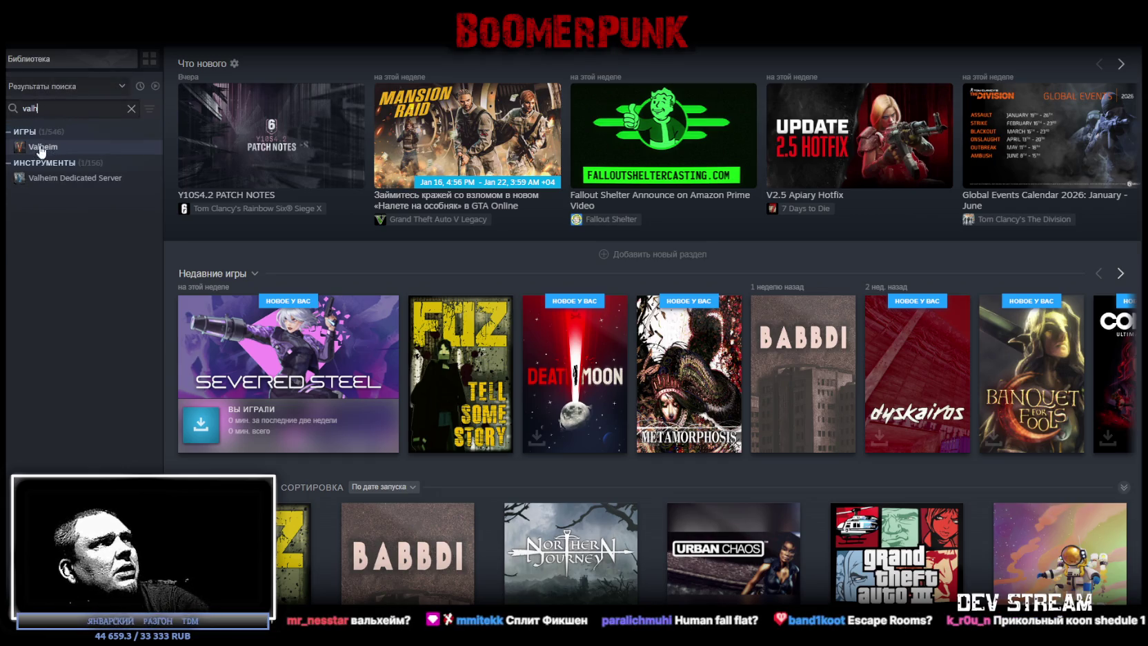
click(45, 147)
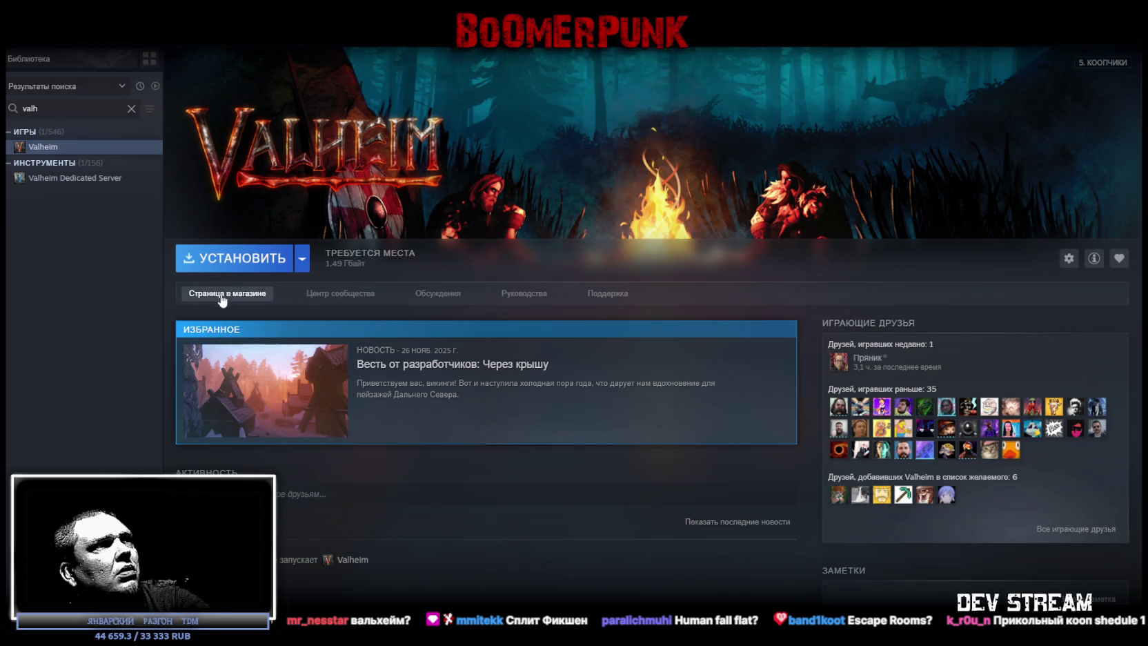
Step: Check Valheim's 10,328 in-game players on its community hub, then return to the library home
click(344, 295)
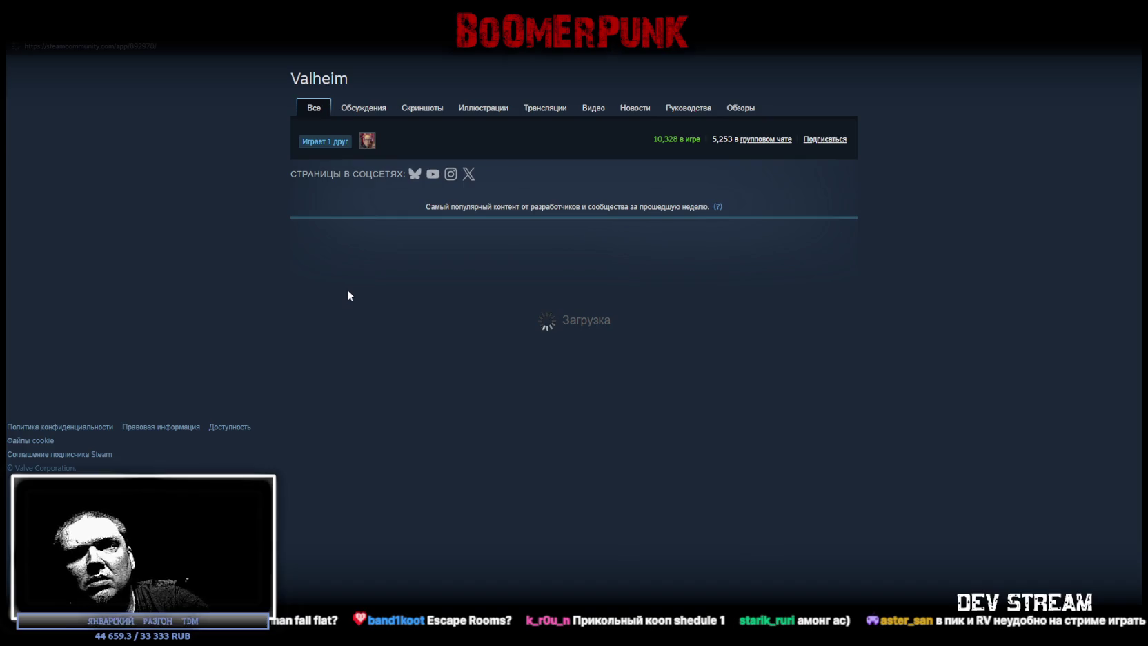
drag(645, 139, 678, 139)
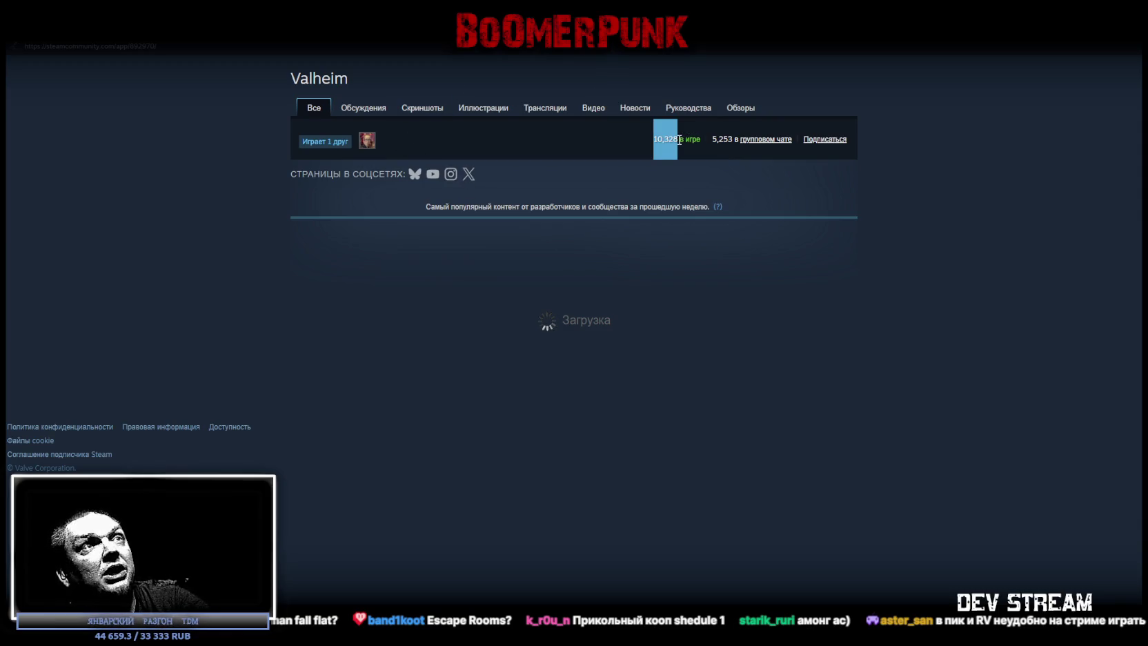
click(678, 140)
drag(678, 139, 652, 139)
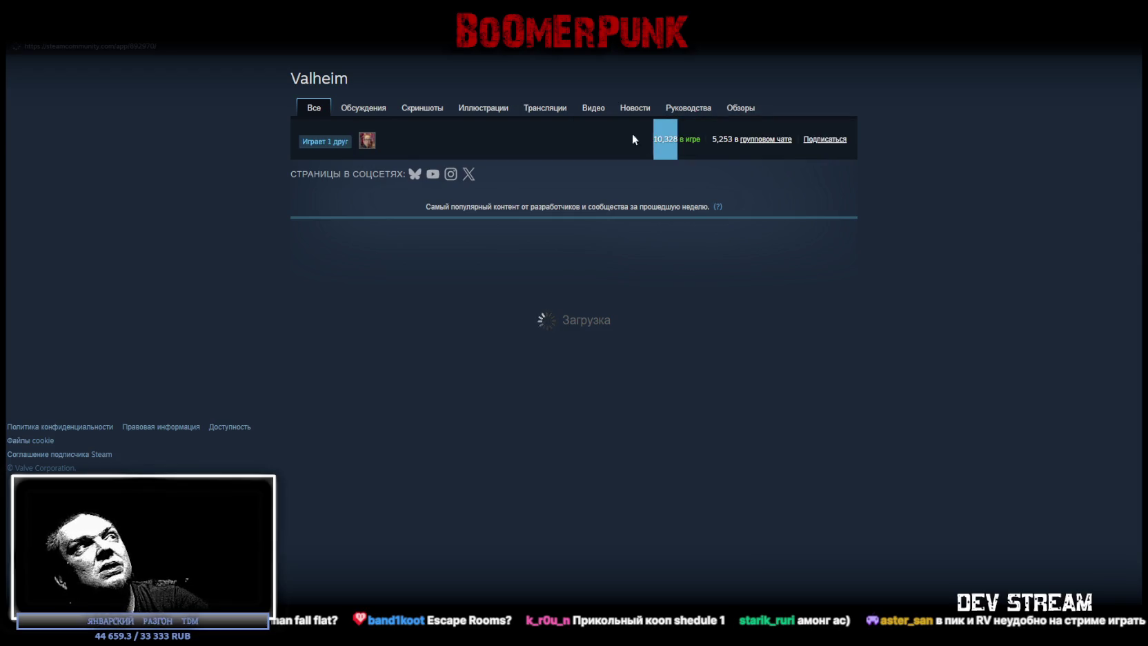
click(148, 40)
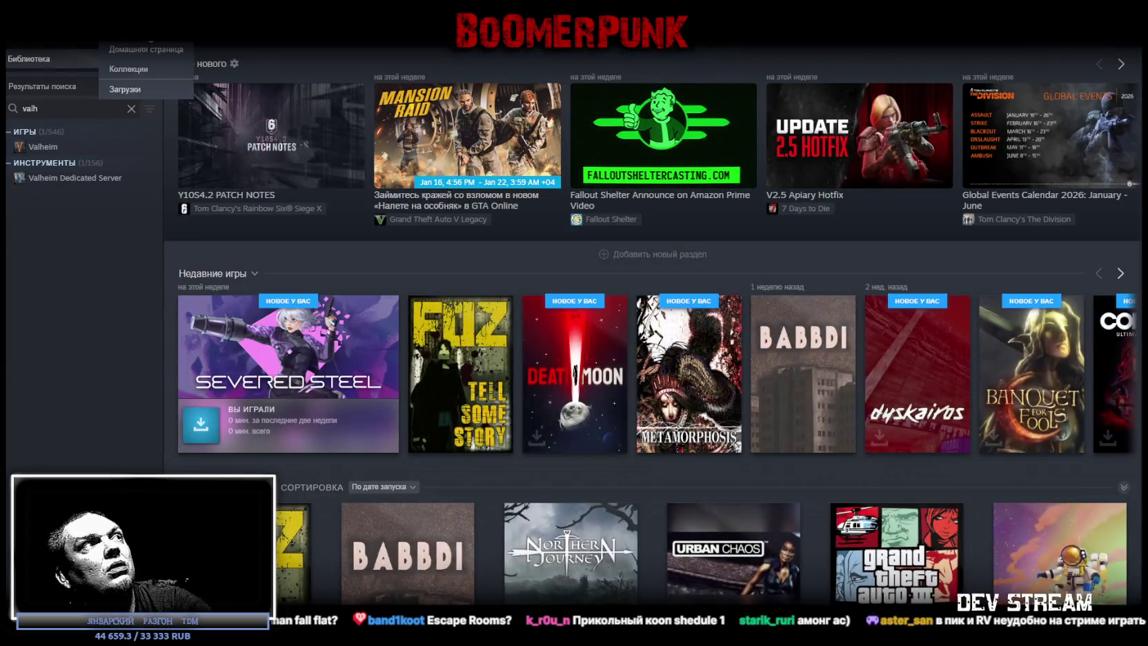
Step: Clear the library filter, search the store for 'Lethal Company' and open its store page
click(131, 109)
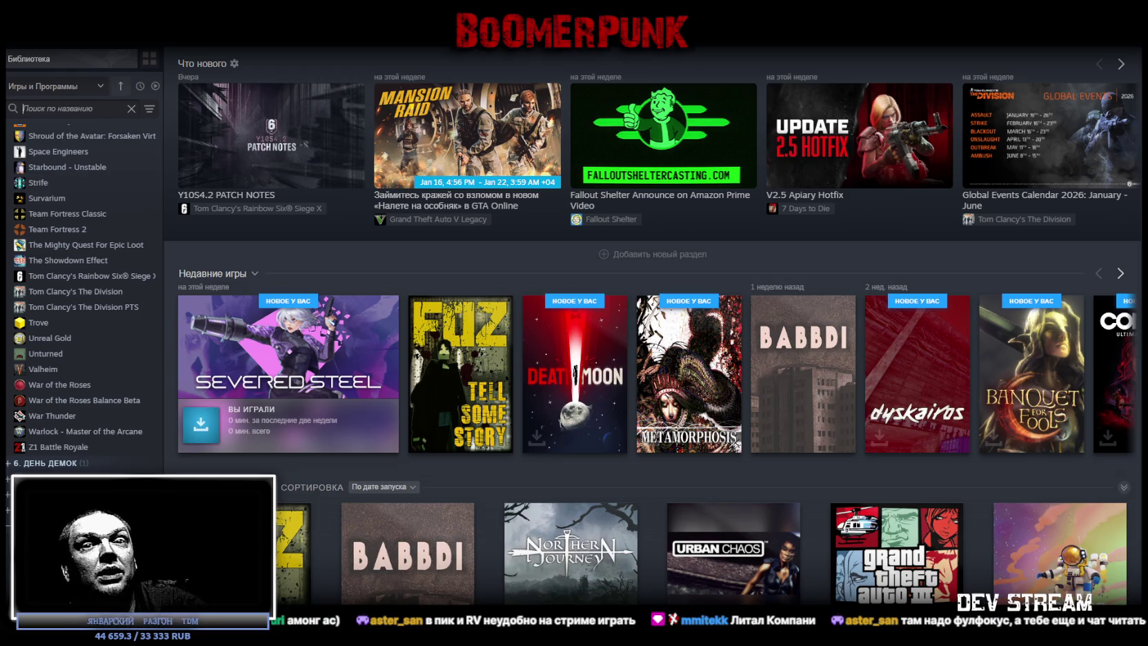
click(62, 57)
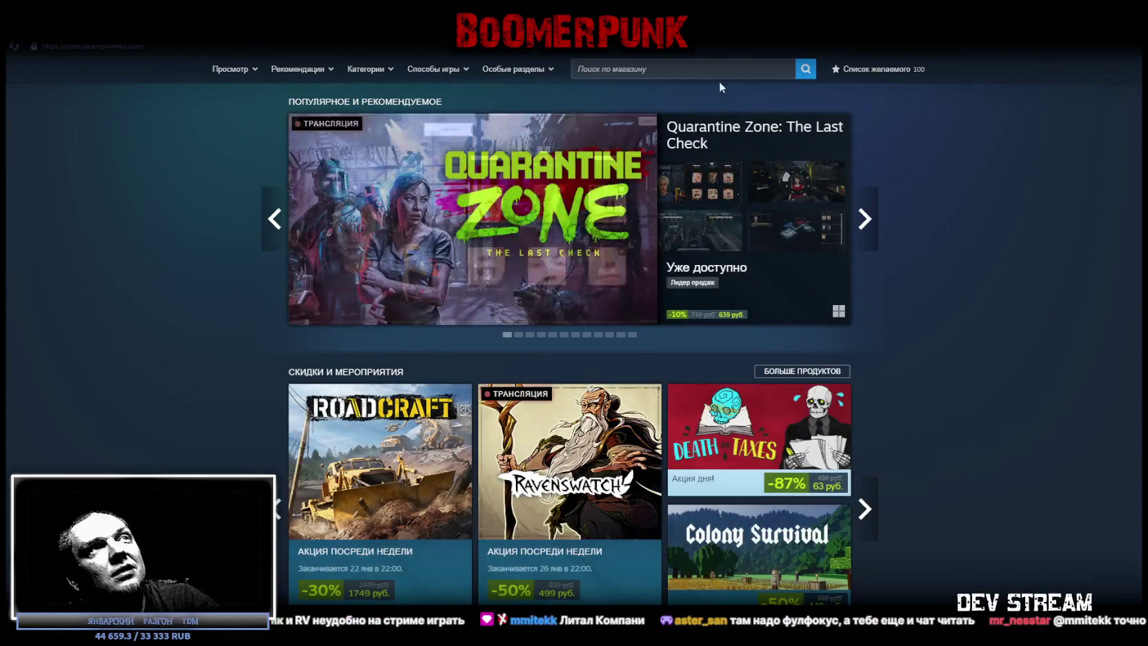
click(717, 69)
key(Escape)
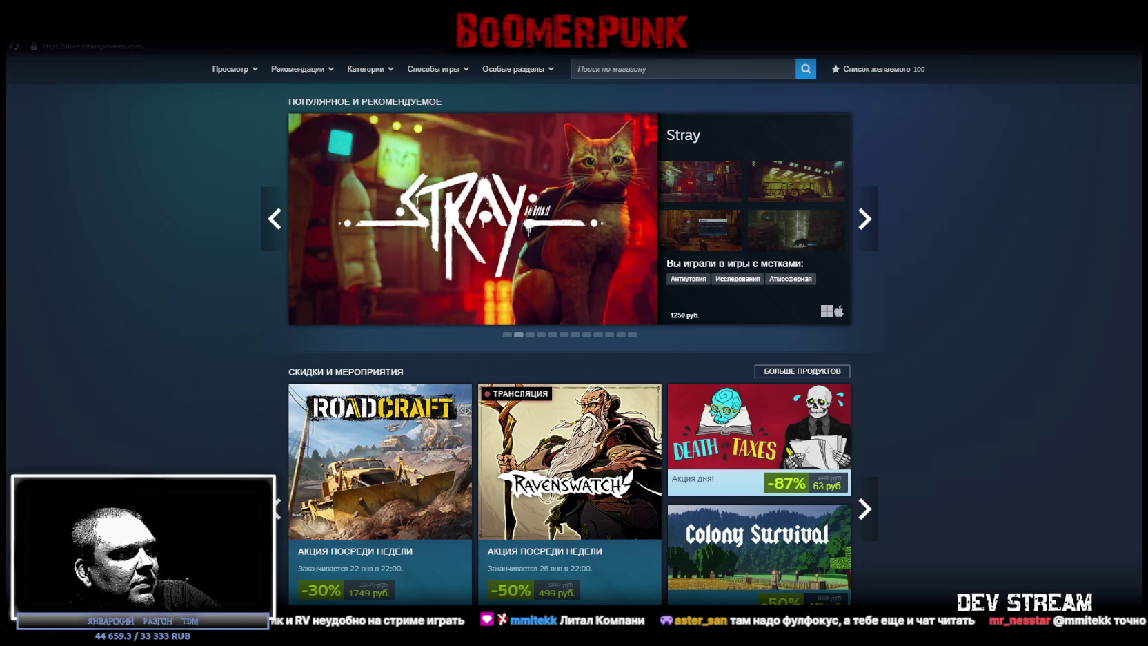
click(668, 69)
text(Lethal Company)
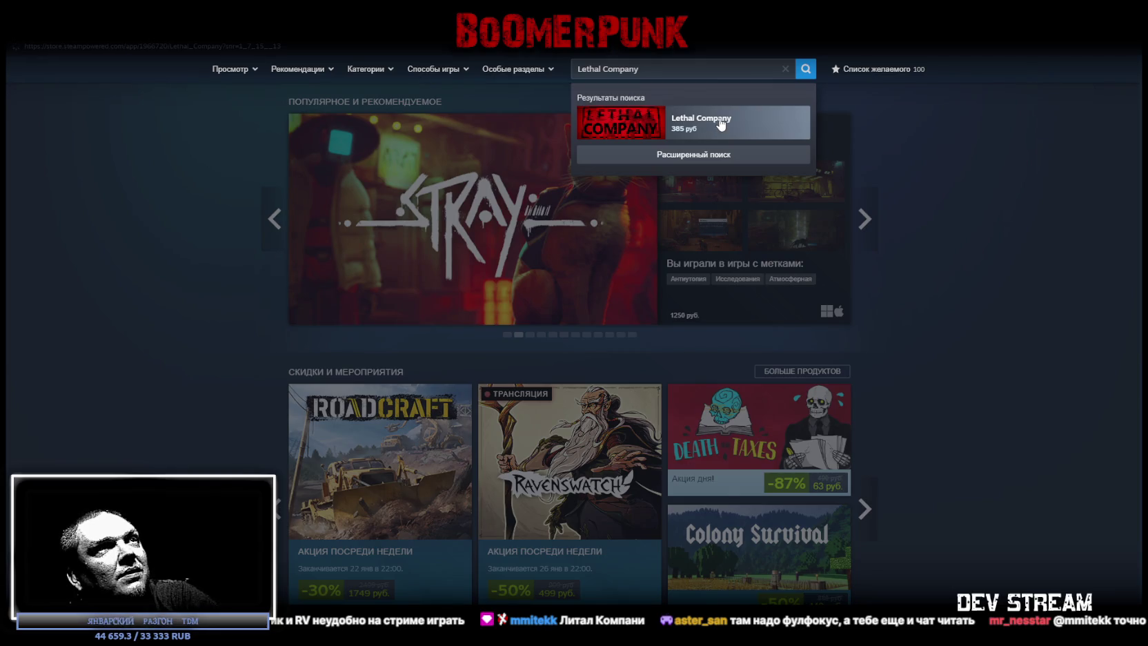
click(721, 122)
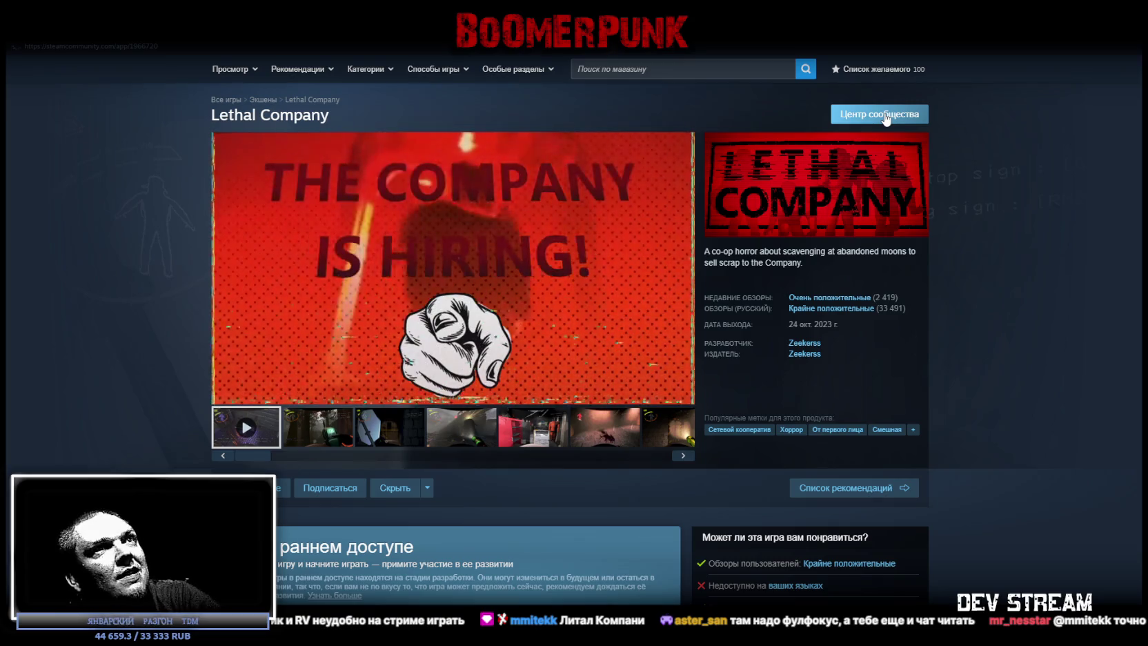
Step: Check Lethal Company's in-game player count on its community hub, then return to Blockbench
click(885, 117)
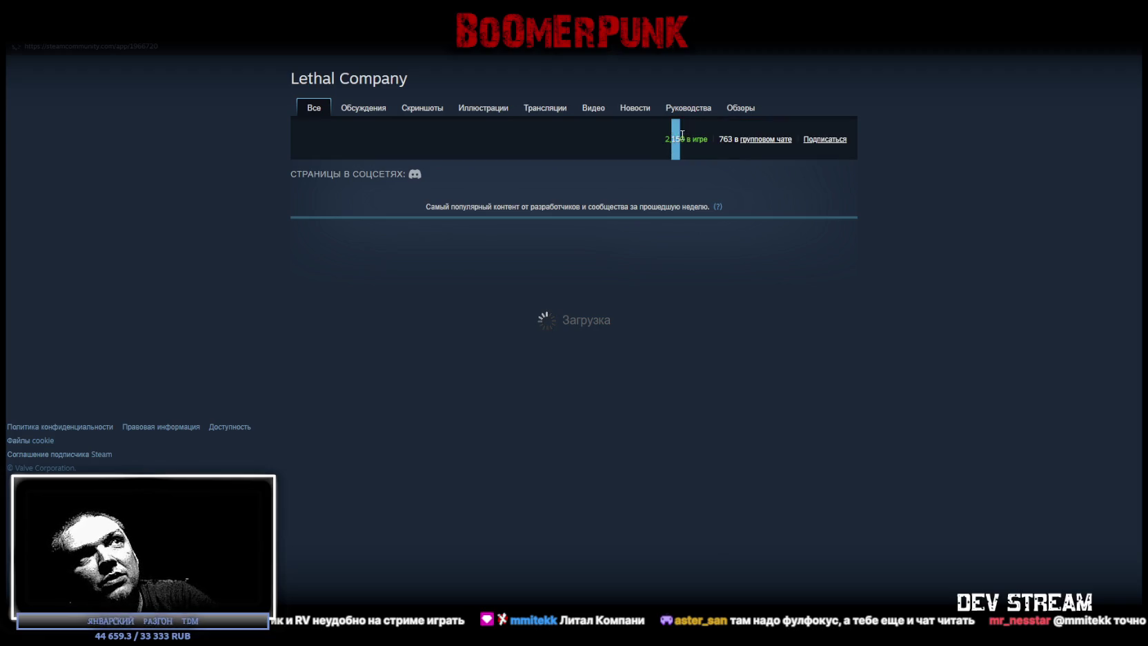
drag(689, 134, 666, 138)
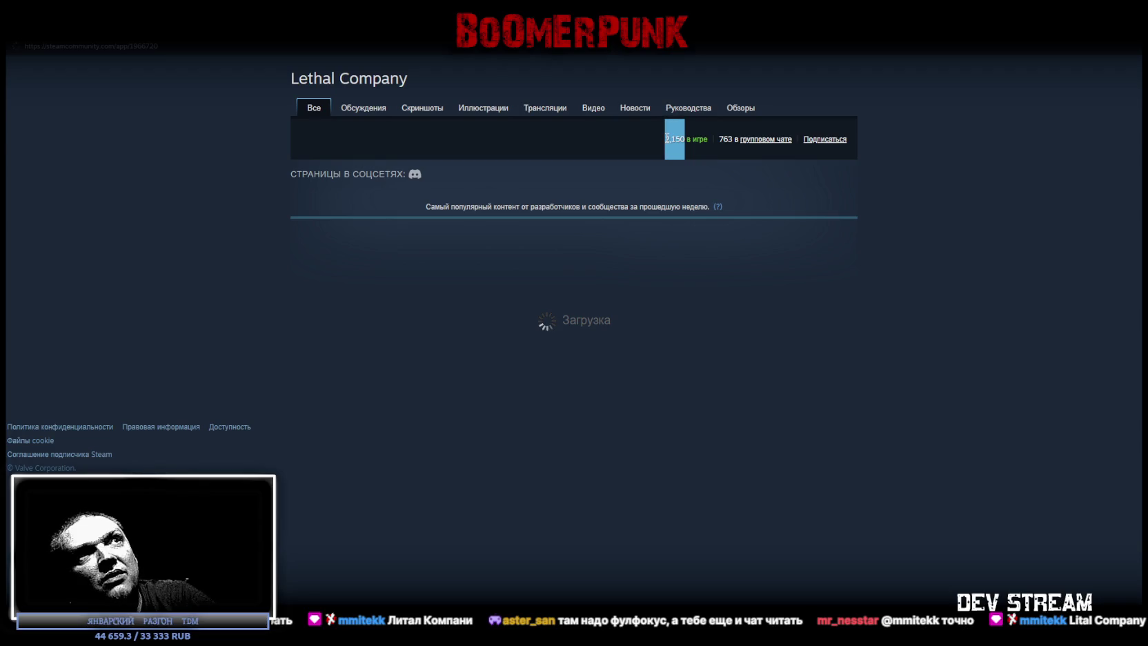
click(785, 180)
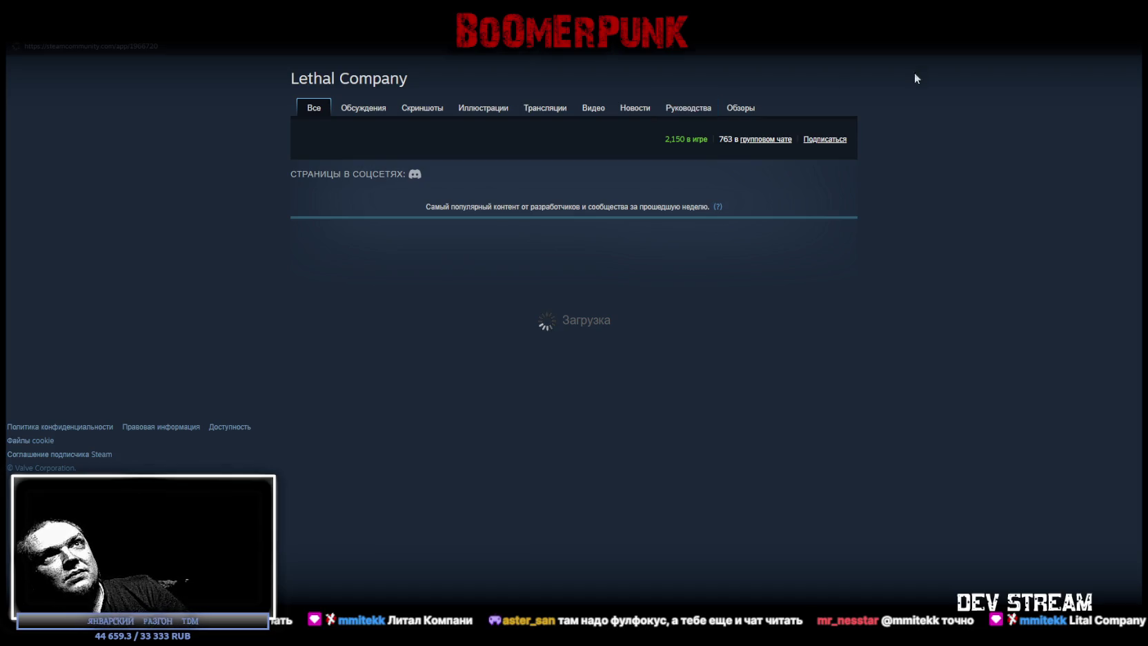
drag(655, 133, 681, 142)
click(675, 142)
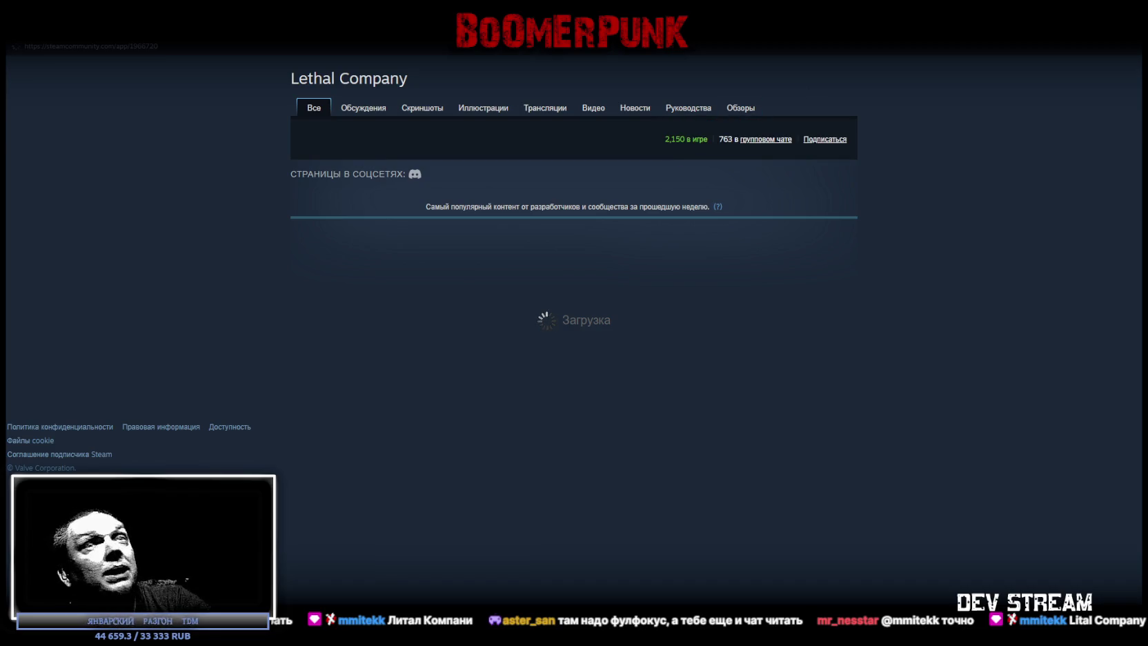
key(alt+Tab)
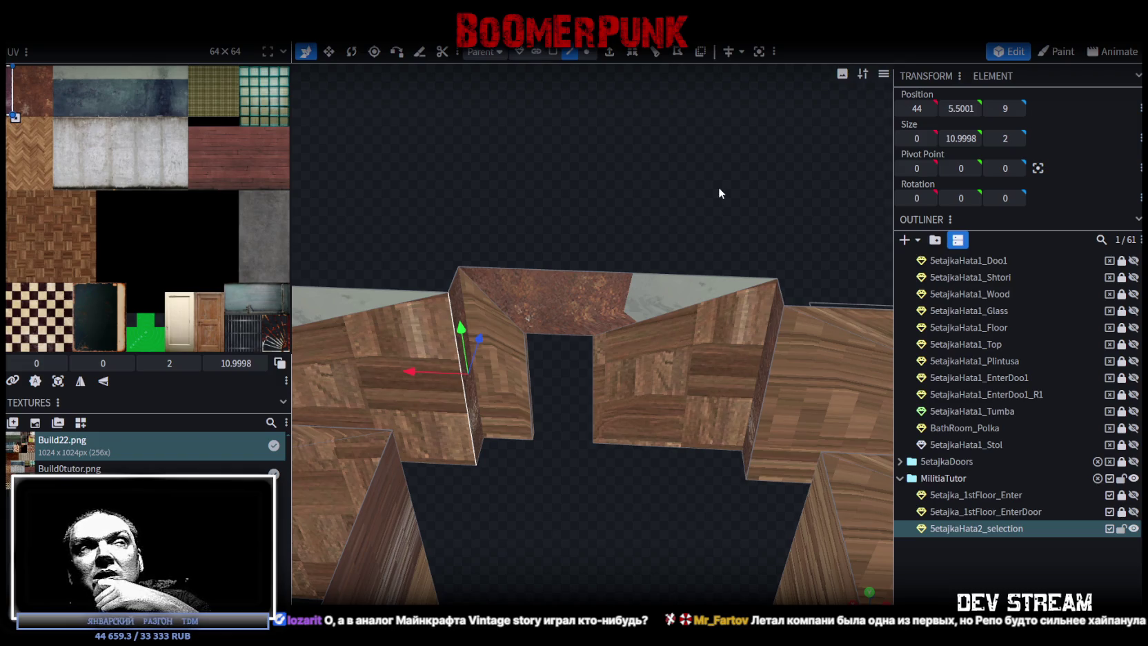
mouse_move(717, 158)
mouse_down()
mouse_move(673, 179)
mouse_move(743, 156)
mouse_up()
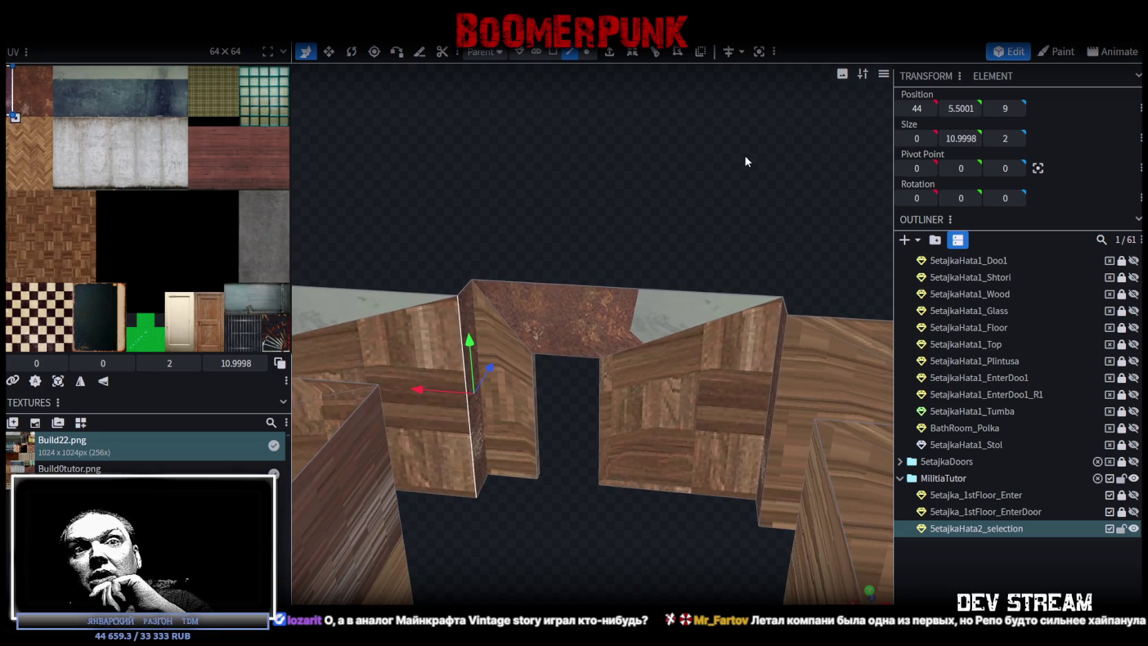
drag(745, 161, 747, 163)
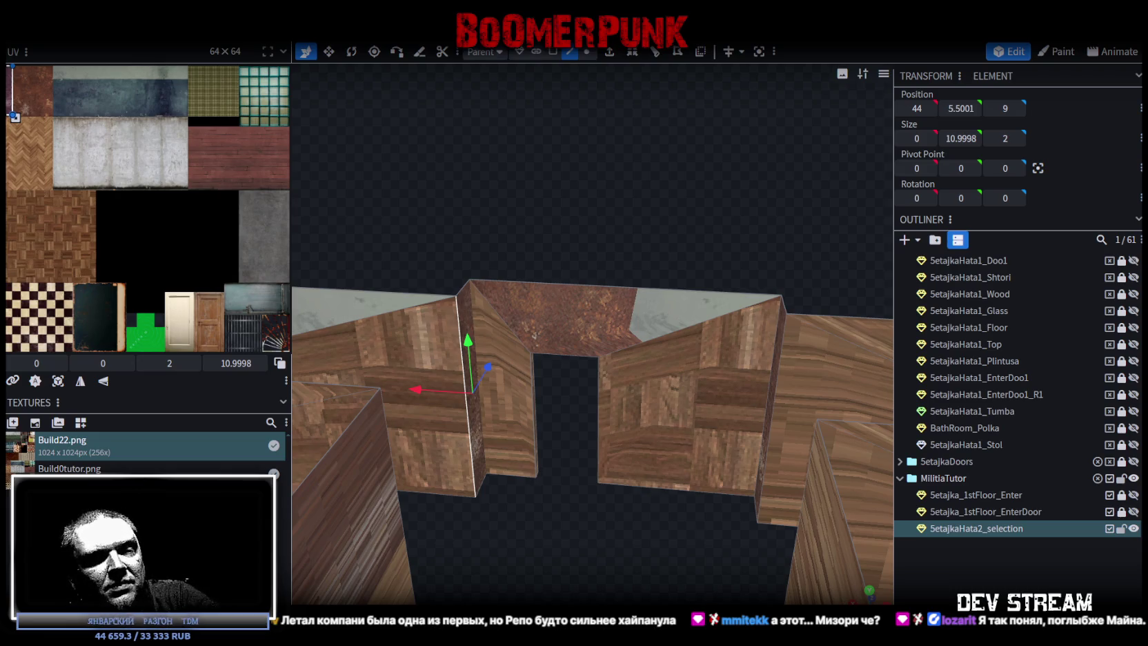
key(alt+Tab)
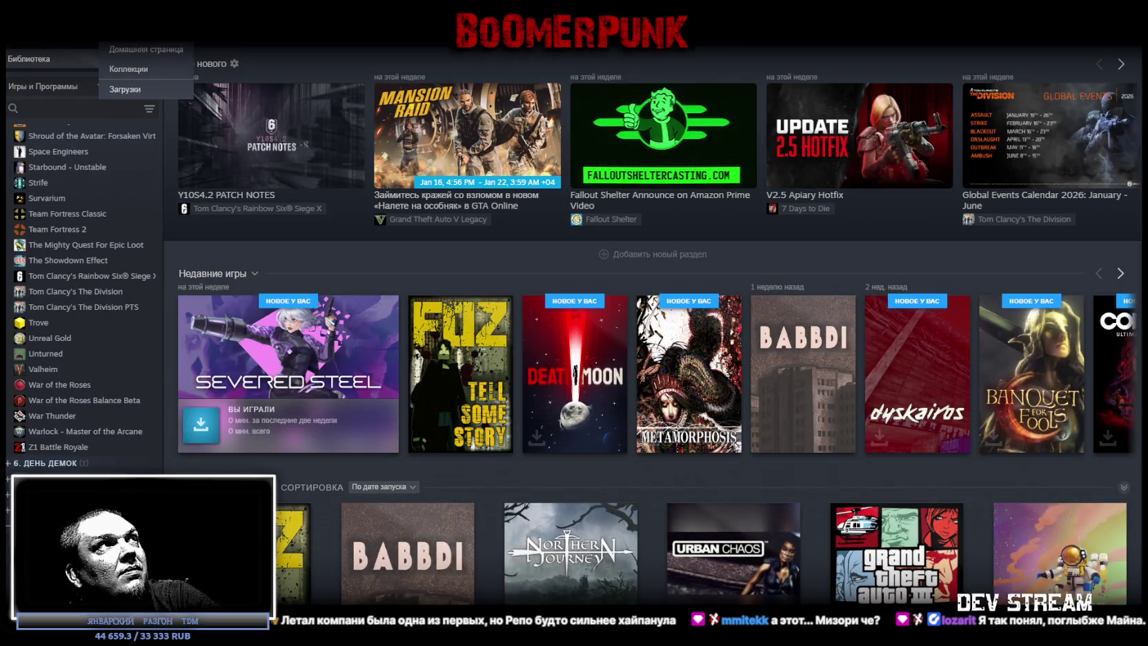
click(62, 35)
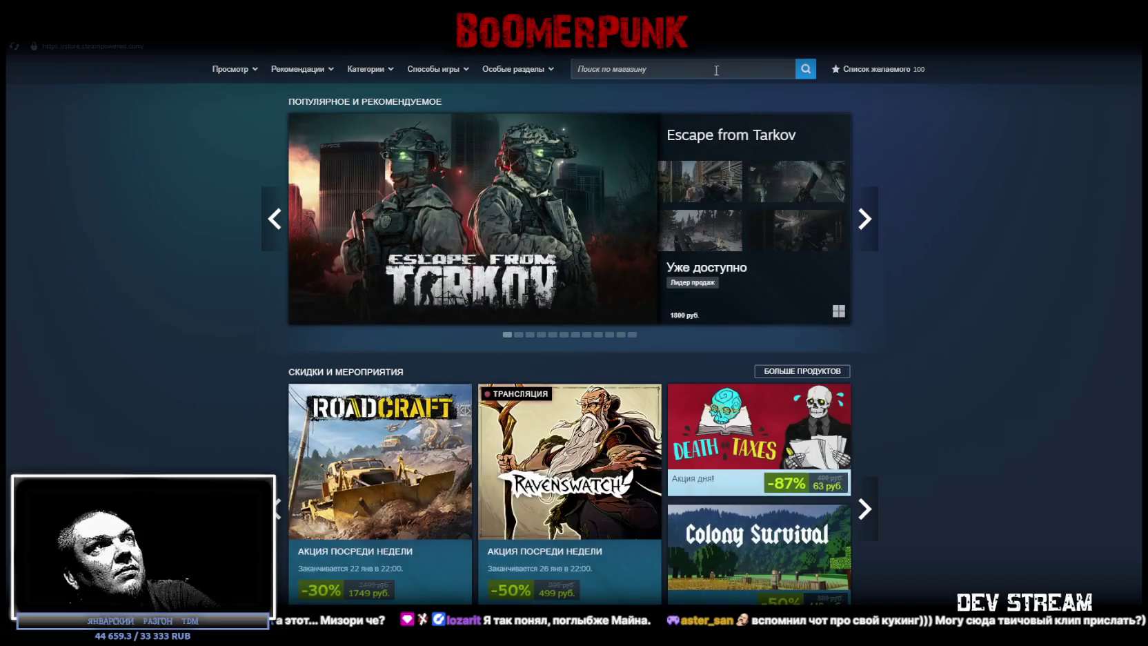
click(685, 68)
text(MISERY)
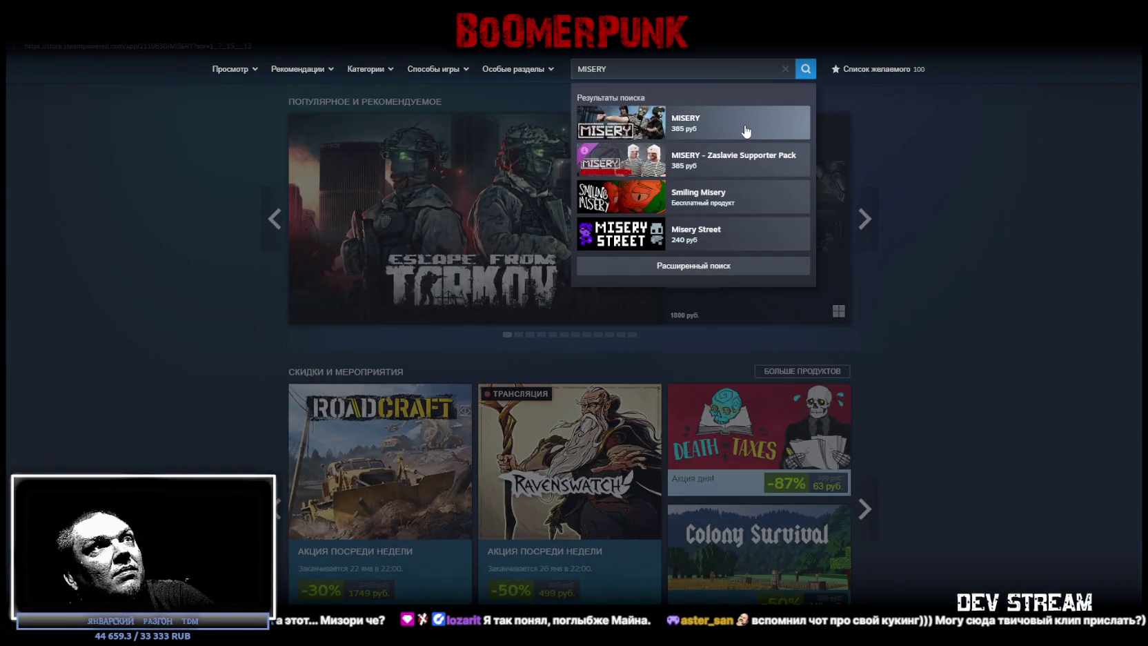
click(745, 131)
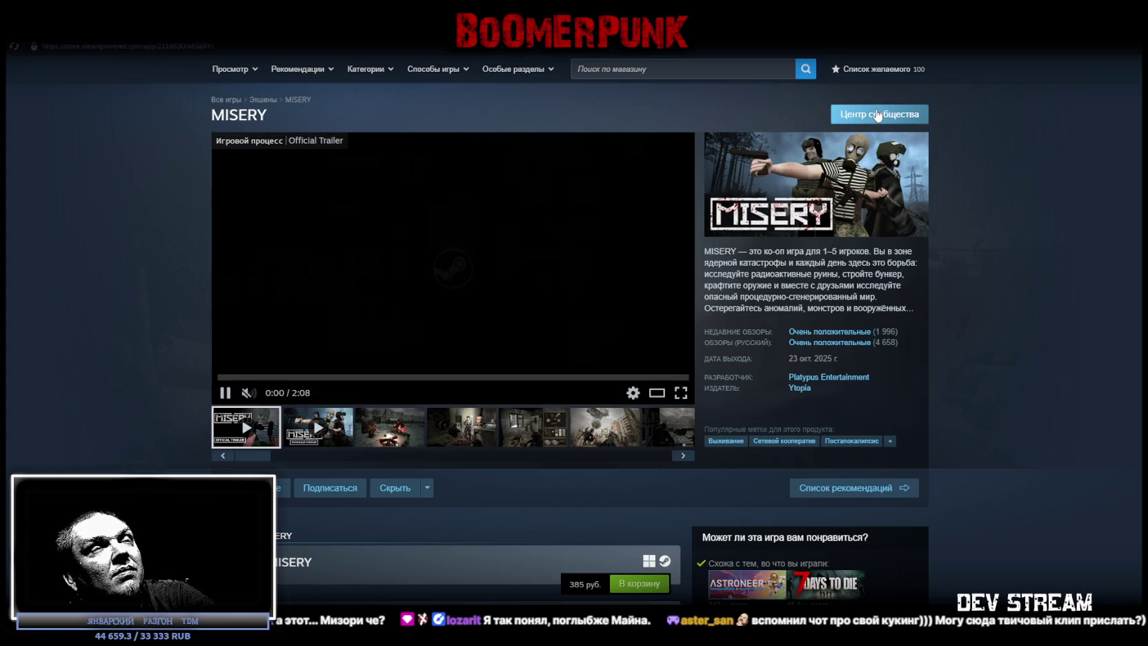
click(877, 115)
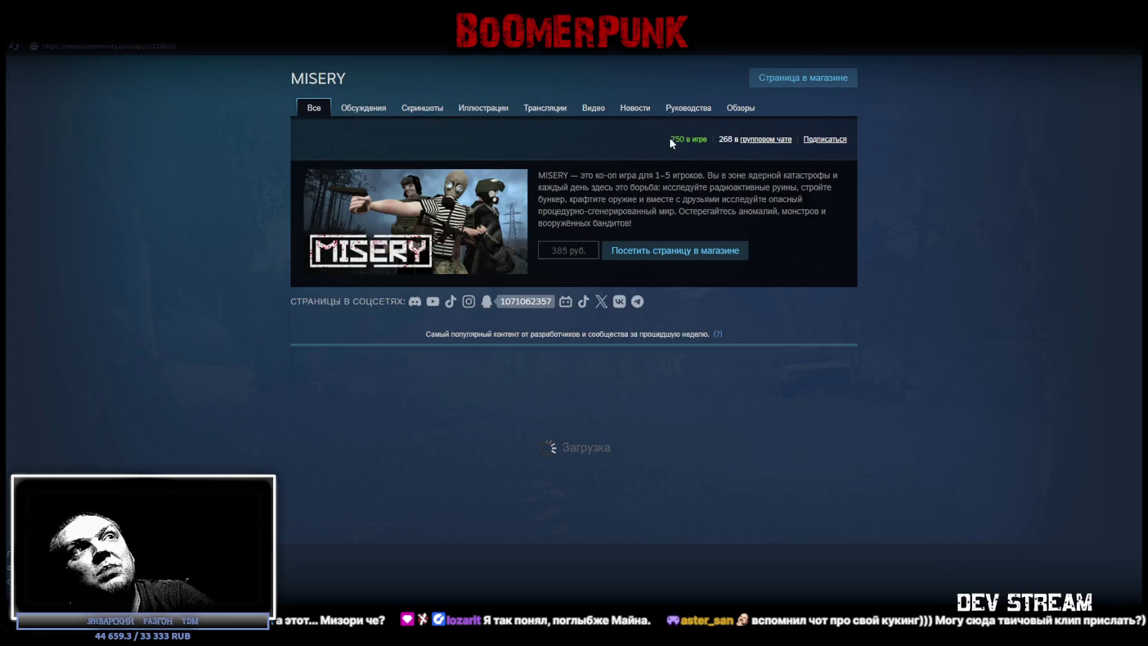
drag(670, 142, 684, 144)
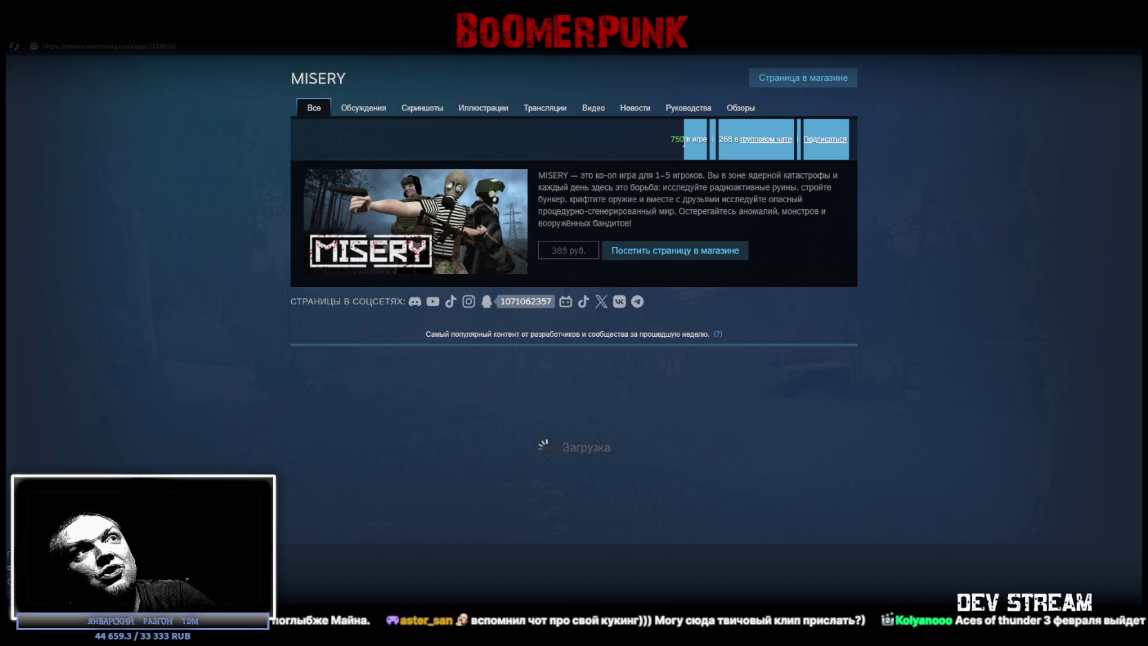
click(714, 141)
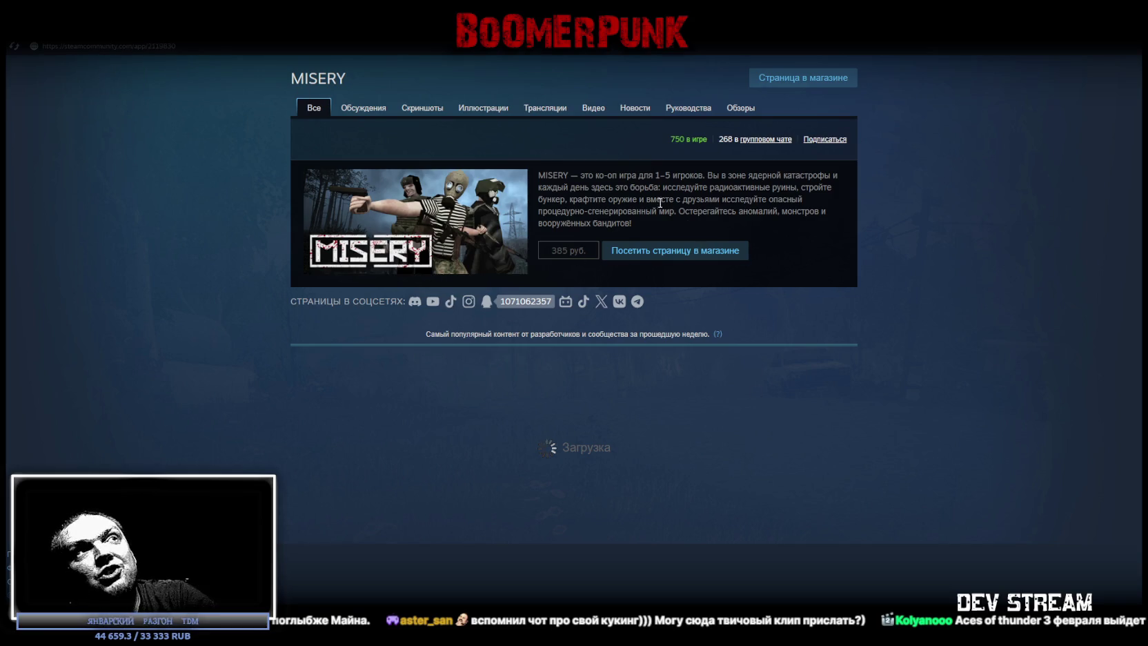
click(128, 33)
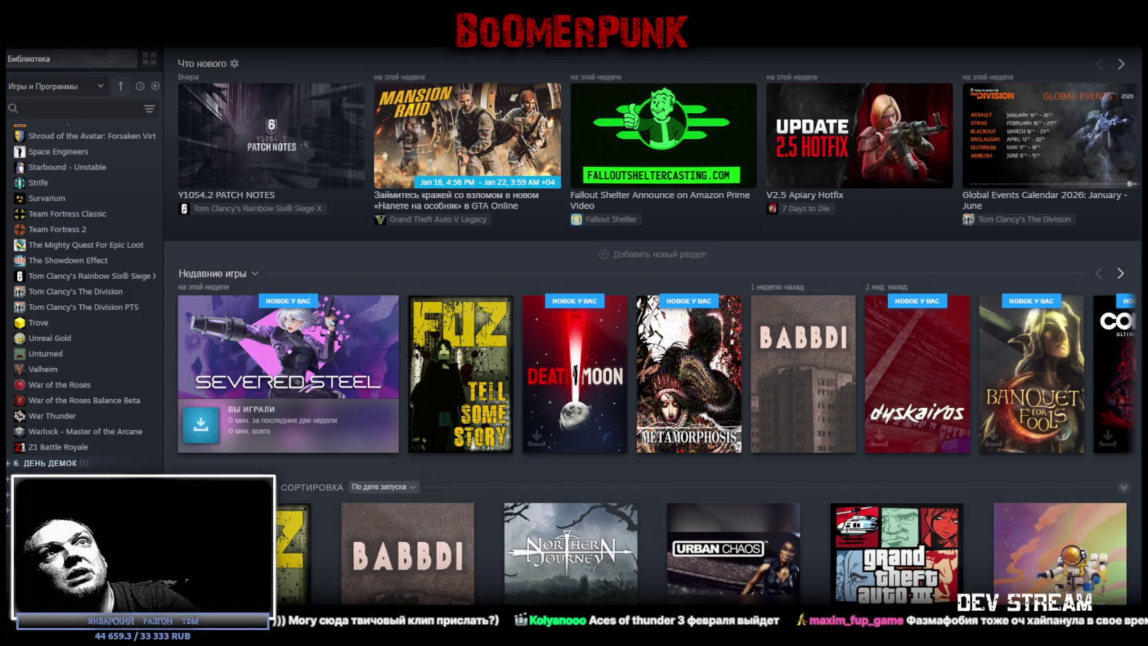
key(alt+Tab)
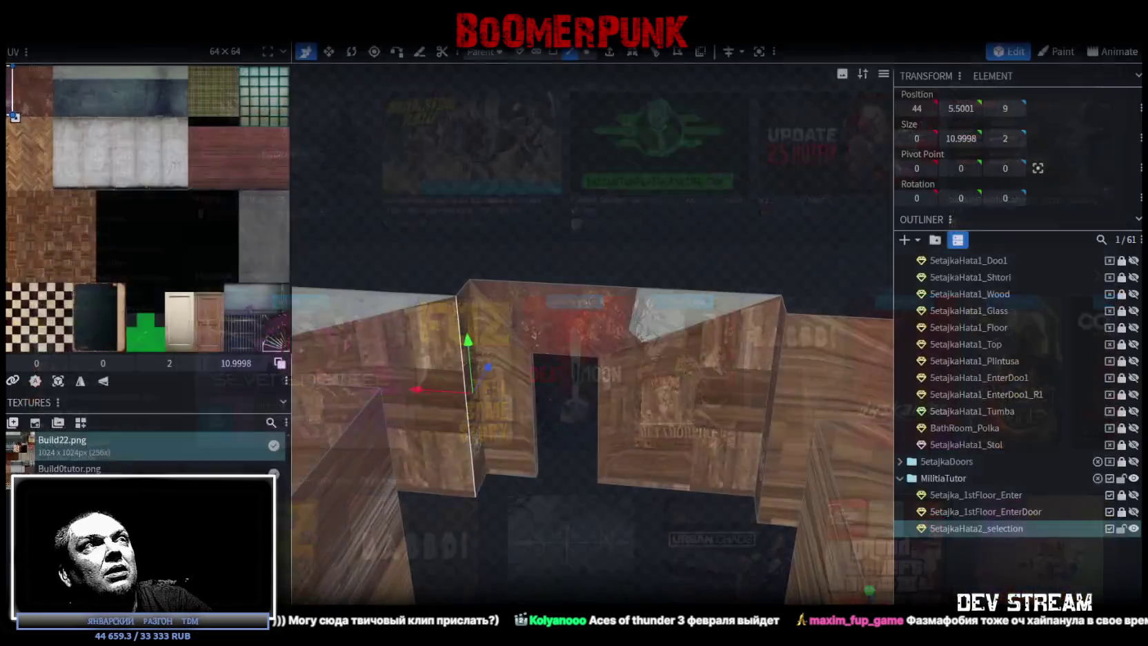
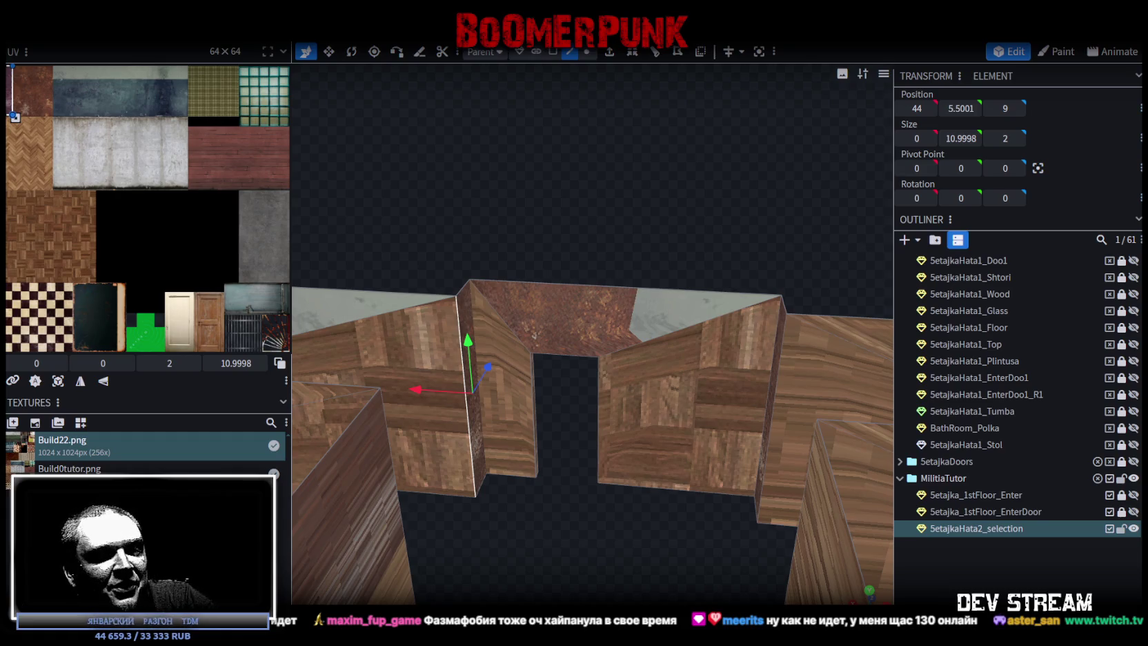
Step: Search the Steam store for 'Aces of thunder' and open the Aces of Thunder suggestion
key(alt+Tab)
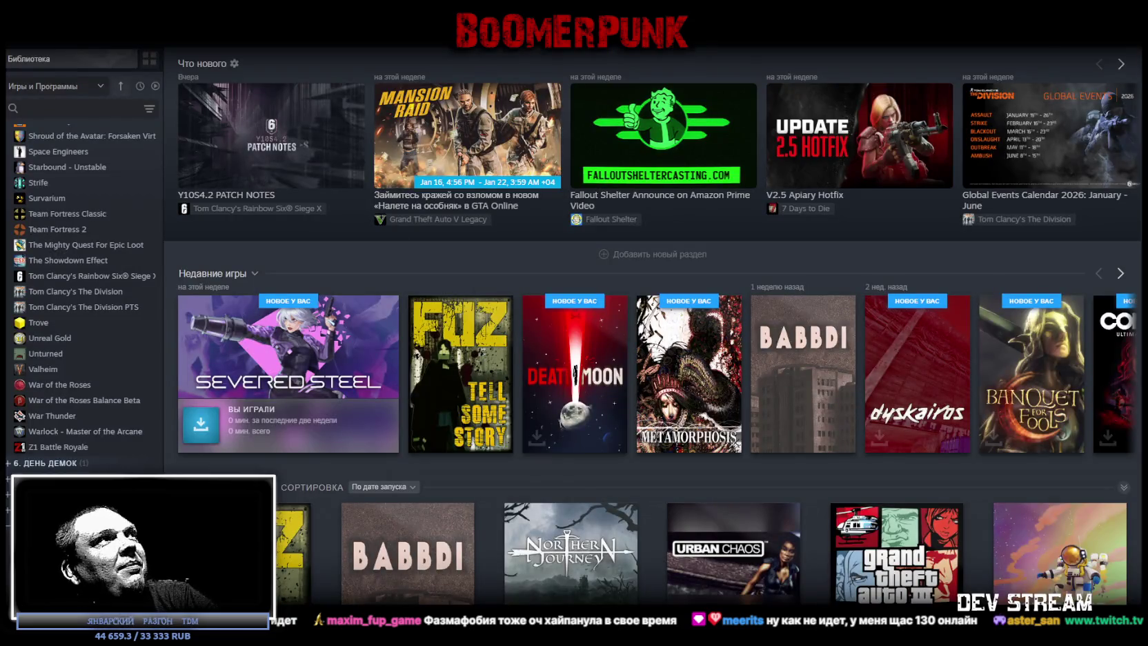
click(65, 46)
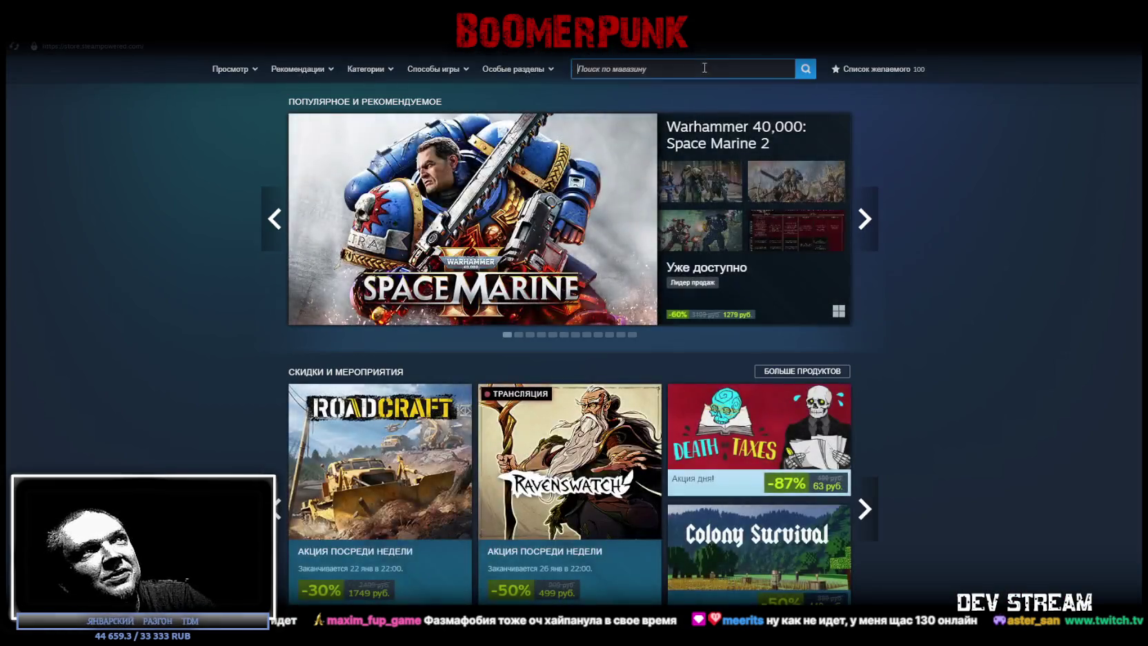
click(701, 67)
text(Aces of thunder 3)
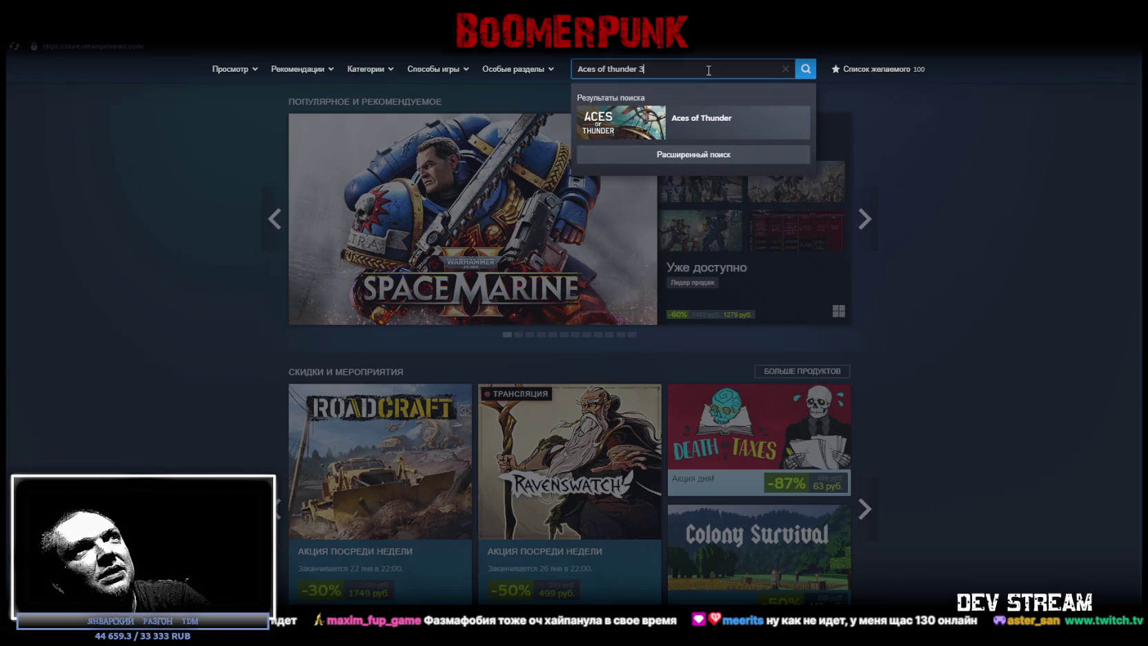
key(BackSpace)
key(BackSpace)
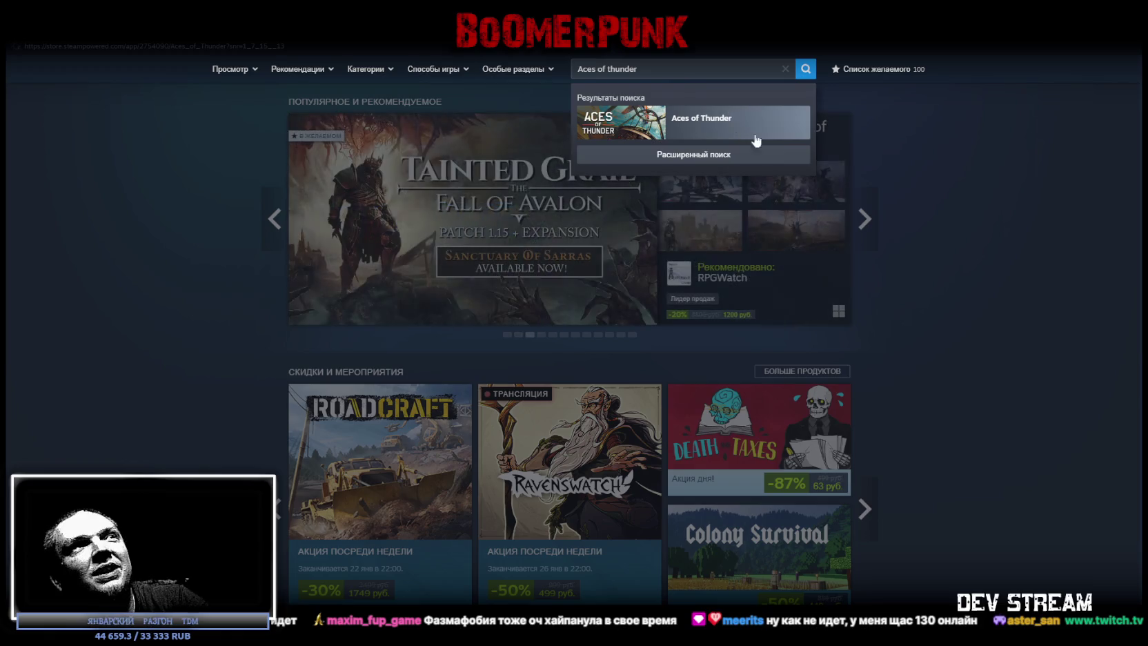
click(734, 131)
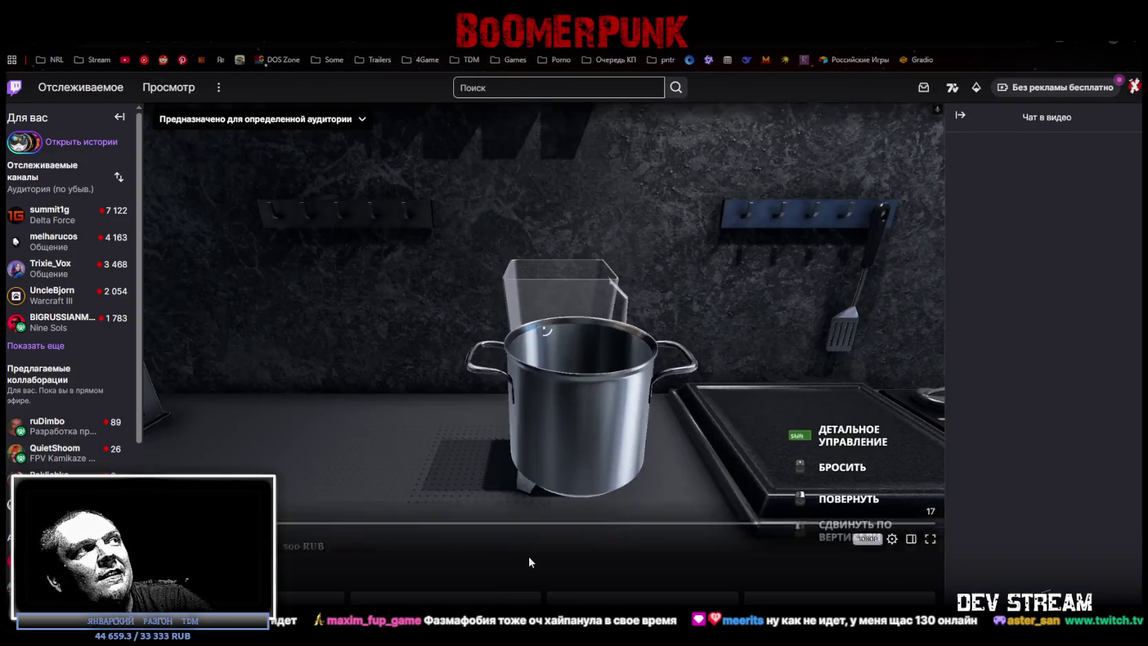
scroll(526, 555, down, 4)
scroll(521, 559, up, 4)
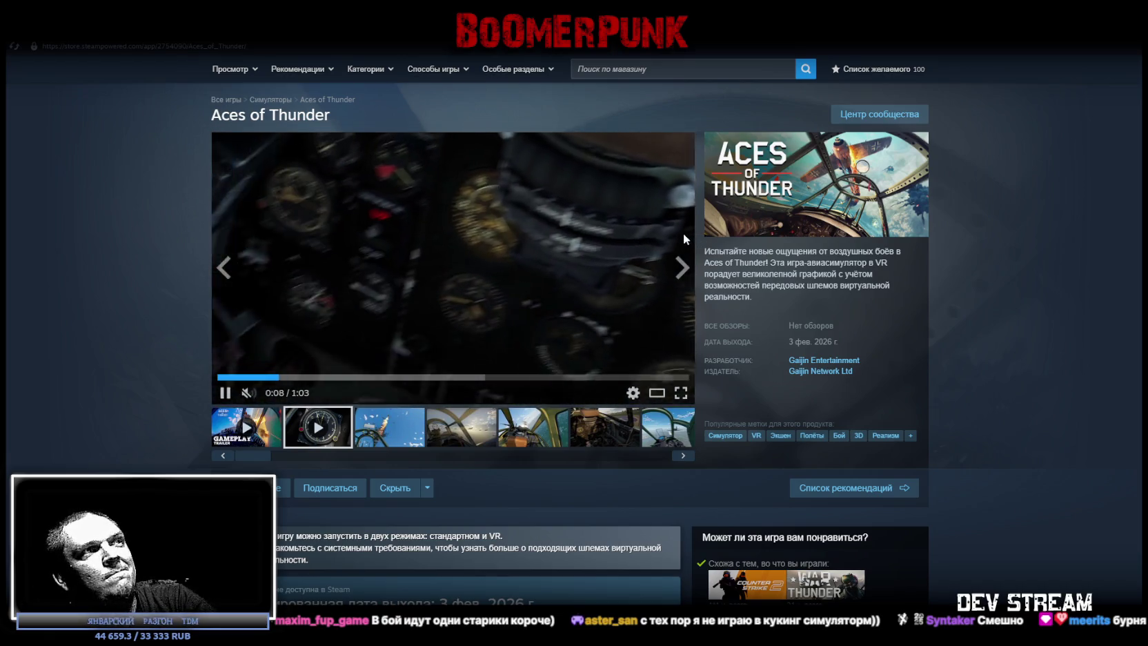
Step: Browse the Aces of Thunder screenshots, enlarging the sky cockpit shot, then return to Blockbench
scroll(552, 276, down, 1)
click(388, 375)
click(461, 372)
click(532, 373)
click(604, 373)
click(656, 373)
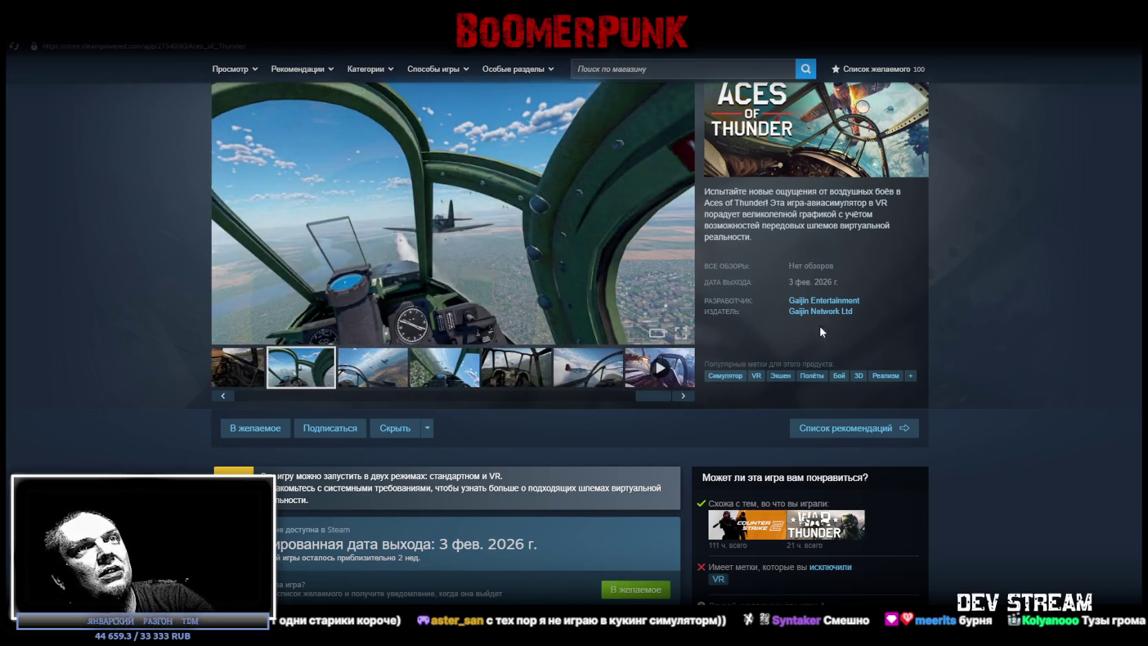
click(683, 398)
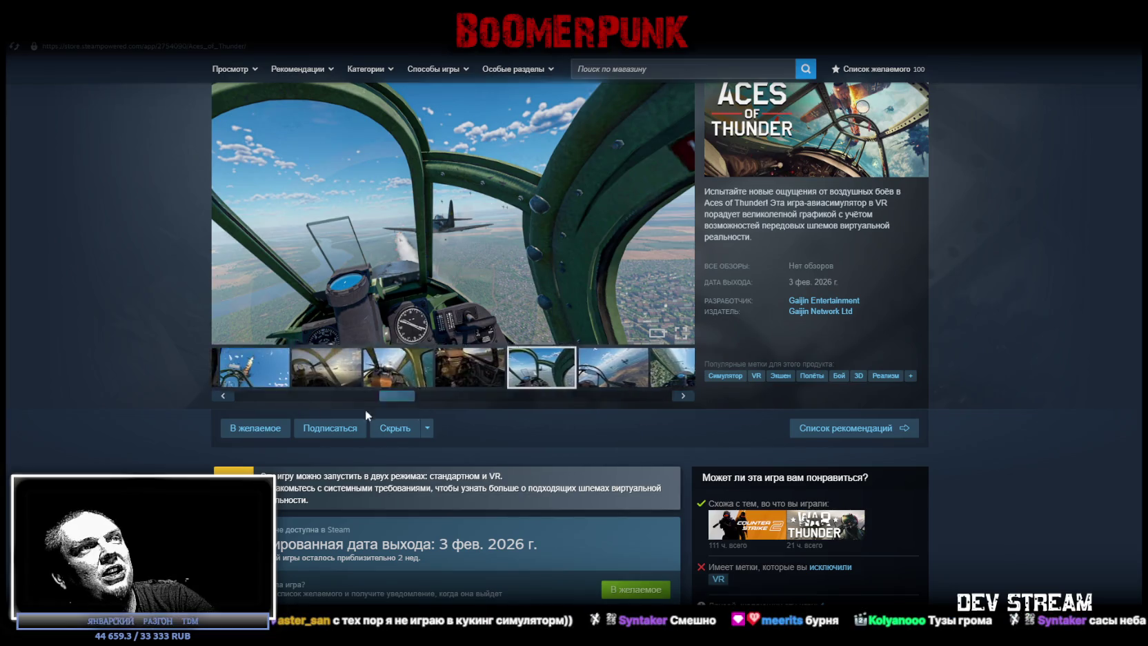
key(alt+Tab)
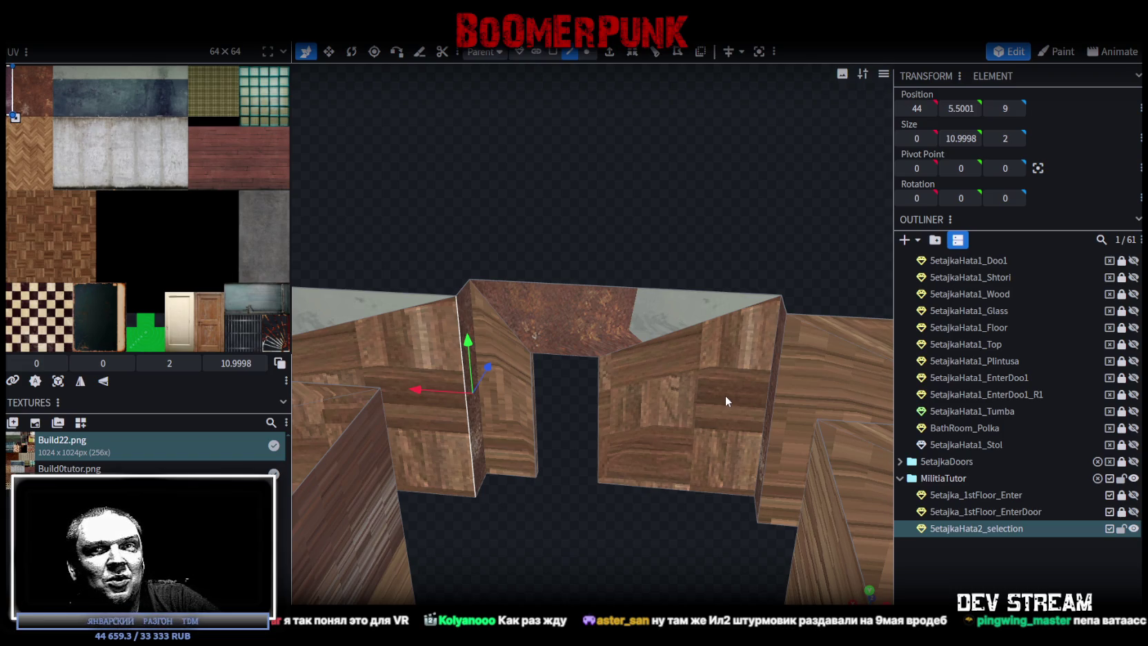
Step: In face mode, select three wall faces and move them 1 unit along Z to 11.1667
scroll(602, 411, down, 3)
mouse_move(611, 396)
mouse_down()
mouse_move(578, 263)
mouse_move(634, 268)
mouse_move(463, 267)
mouse_move(471, 246)
mouse_move(689, 246)
mouse_move(678, 231)
mouse_up()
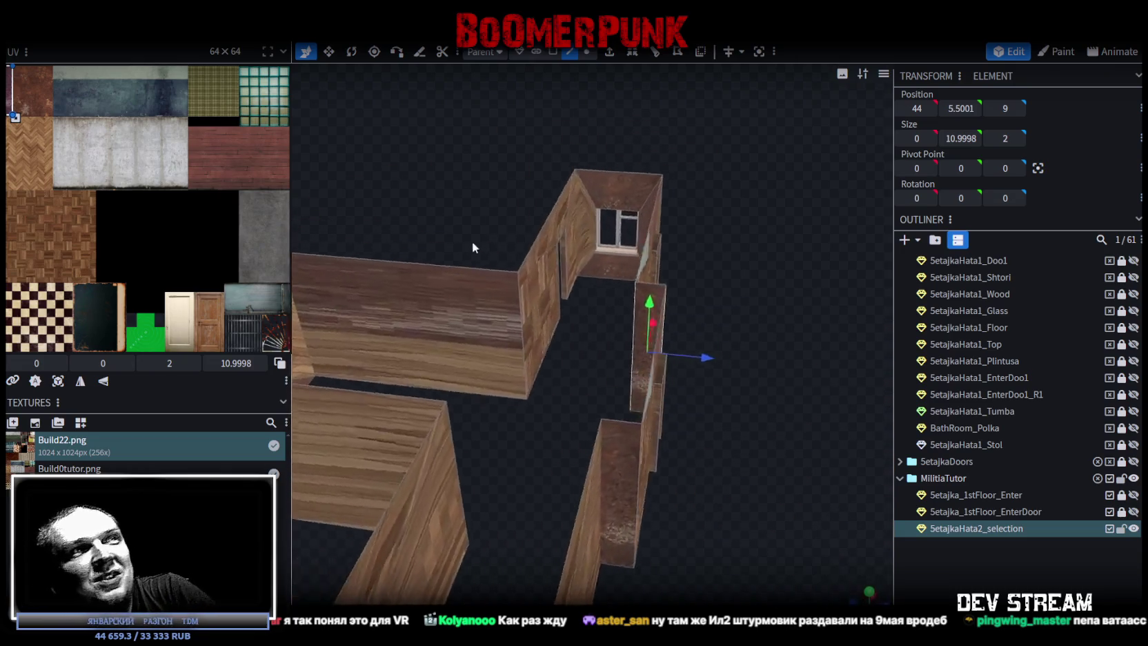
scroll(471, 246, up, 5)
drag(615, 307, 566, 106)
click(560, 54)
mouse_move(586, 147)
mouse_down()
mouse_move(518, 255)
mouse_move(675, 468)
mouse_up()
drag(709, 239, 560, 263)
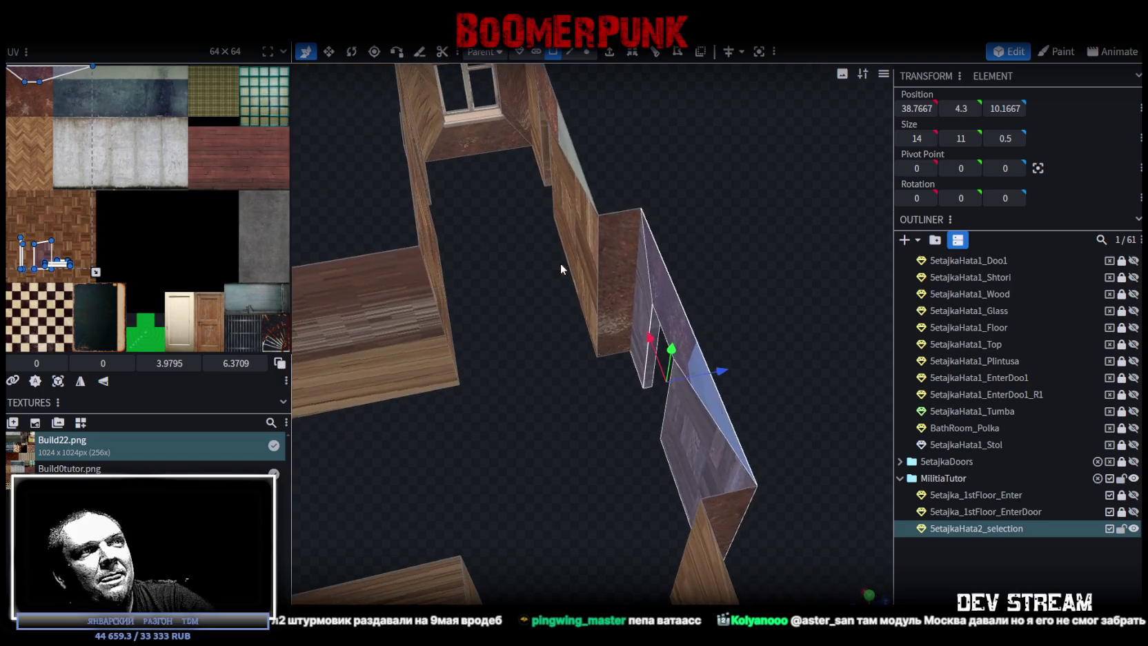
drag(726, 373, 732, 375)
Step: Orbit over the rooms, selecting the thin wall face and another wall, then switch to Steam
mouse_move(552, 435)
mouse_down()
mouse_move(546, 445)
mouse_move(498, 437)
mouse_move(702, 410)
mouse_move(657, 402)
mouse_move(603, 427)
mouse_move(674, 426)
mouse_move(704, 488)
mouse_move(650, 460)
mouse_move(696, 502)
mouse_move(750, 446)
mouse_move(556, 403)
mouse_move(576, 298)
mouse_up()
scroll(685, 478, up, 2)
click(576, 298)
mouse_move(623, 391)
mouse_down()
mouse_move(469, 426)
mouse_move(519, 231)
mouse_up()
mouse_move(588, 216)
mouse_down()
mouse_move(509, 271)
mouse_move(638, 355)
mouse_move(516, 360)
mouse_up()
click(600, 292)
mouse_move(600, 293)
mouse_down()
mouse_move(619, 363)
mouse_move(689, 306)
mouse_move(738, 286)
mouse_move(596, 405)
mouse_move(649, 325)
mouse_move(667, 328)
mouse_up()
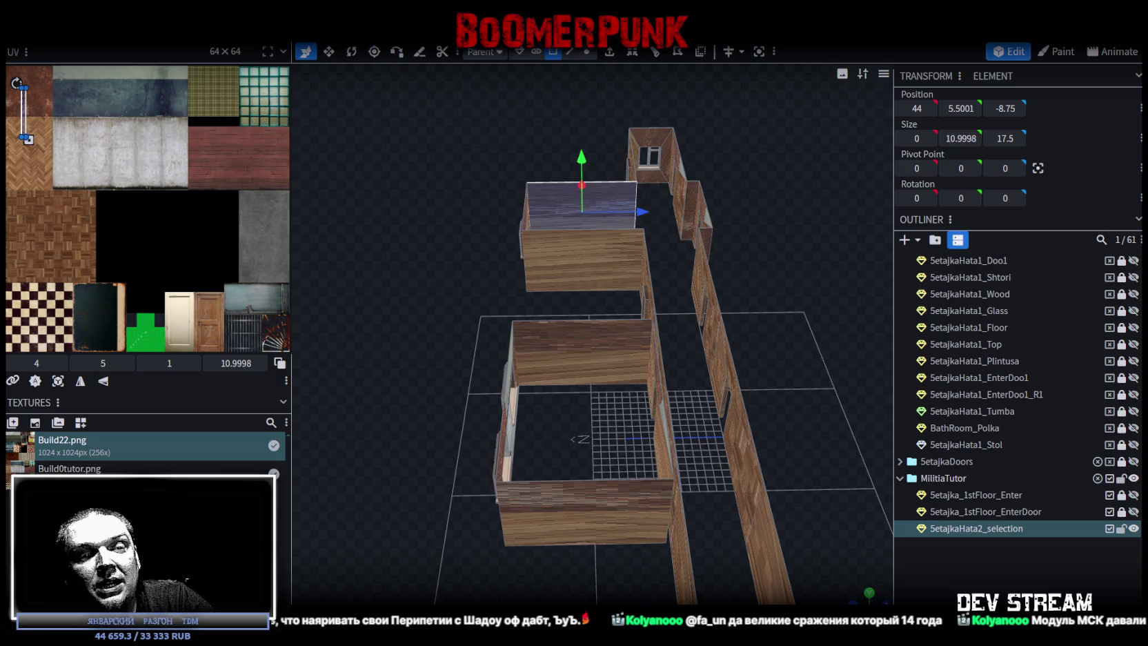
key(alt+Tab)
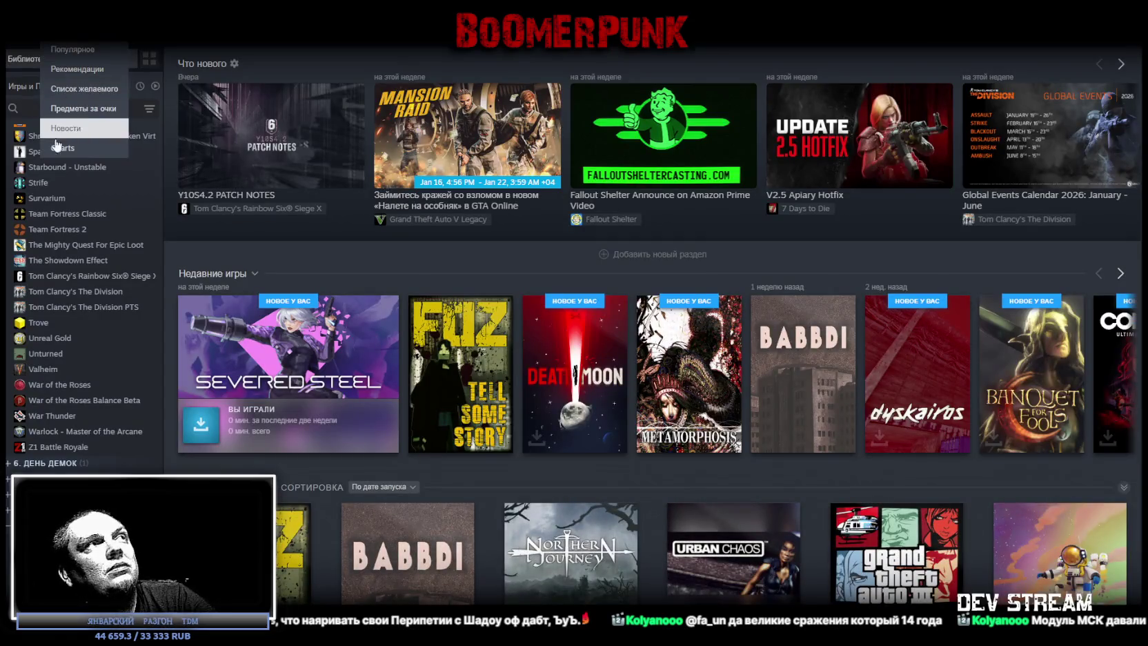
Step: Filter the Steam library by name to locate G String
click(117, 109)
text(gs)
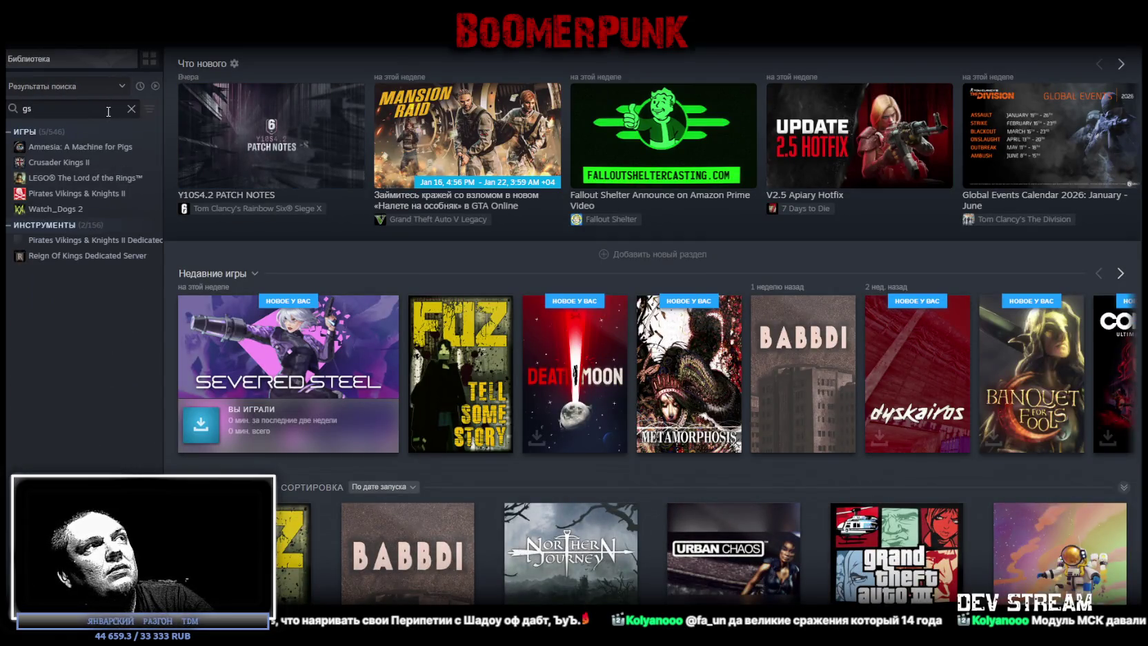
key(BackSpace)
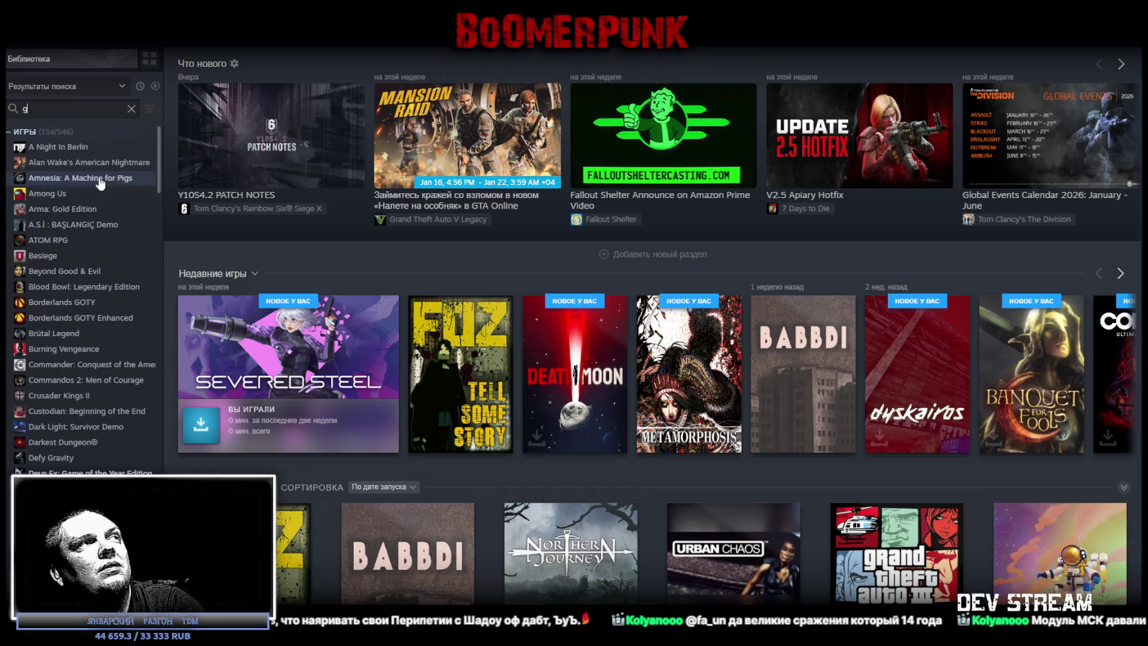
scroll(67, 308, down, 15)
scroll(66, 308, down, 15)
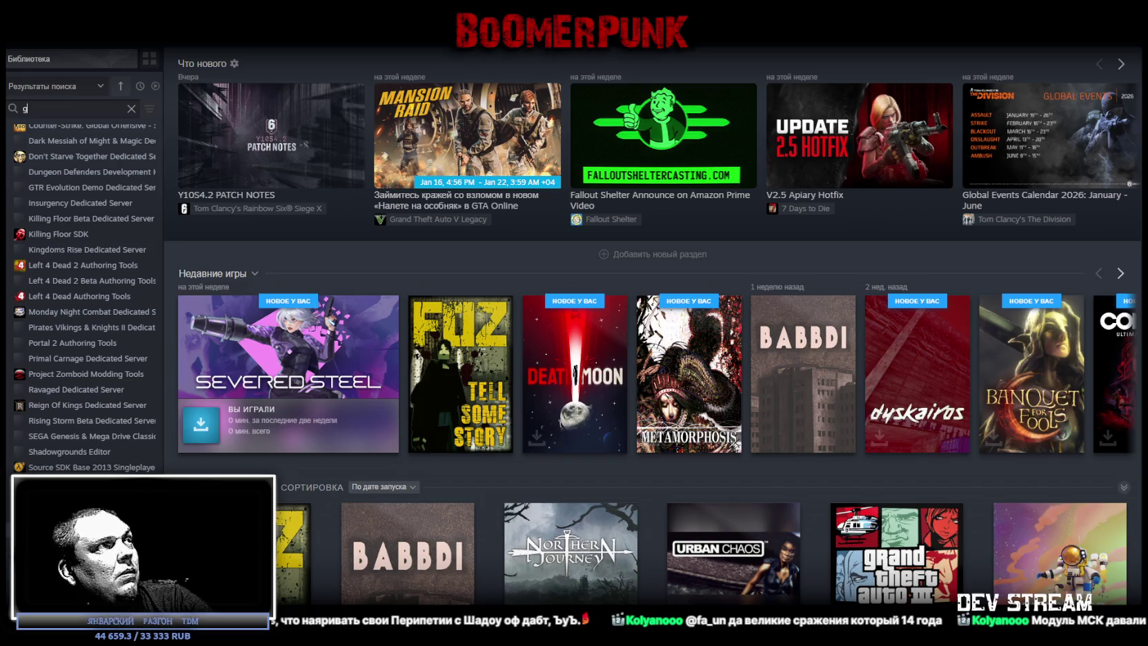
scroll(10, 123, up, 6)
key(BackSpace)
text(s)
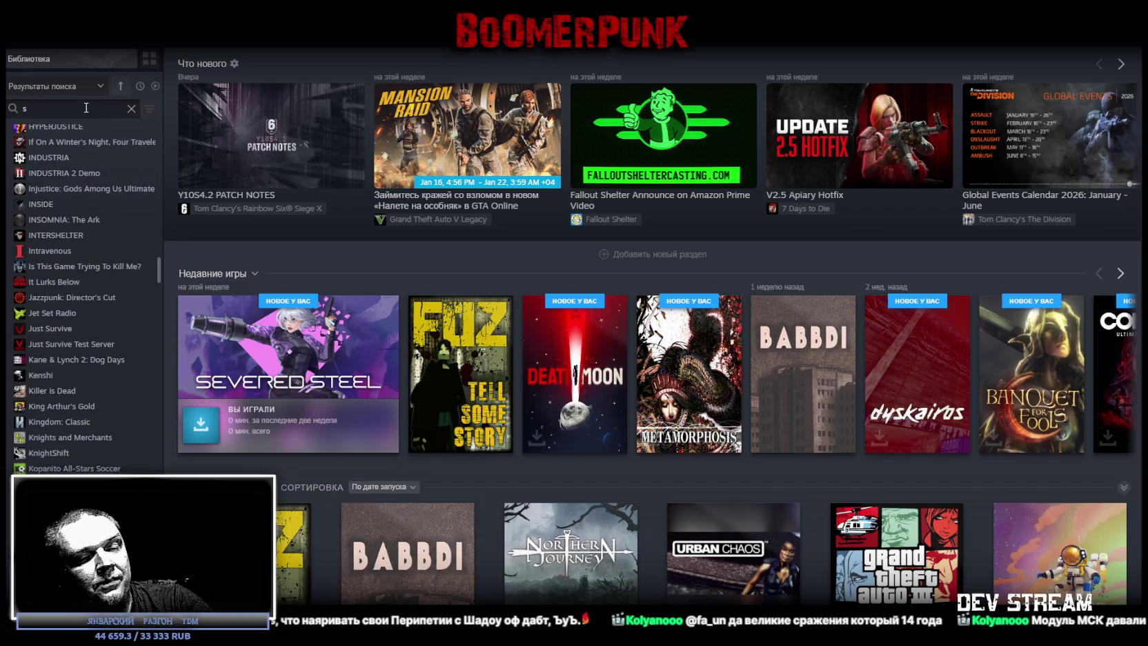
text(tr)
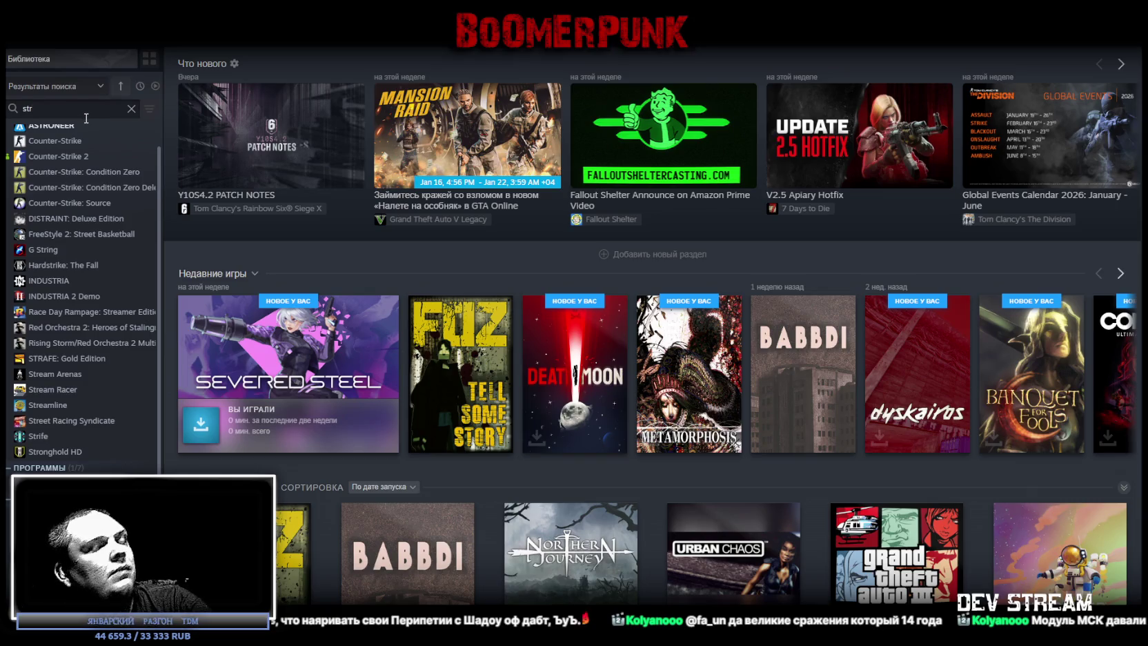
text(i)
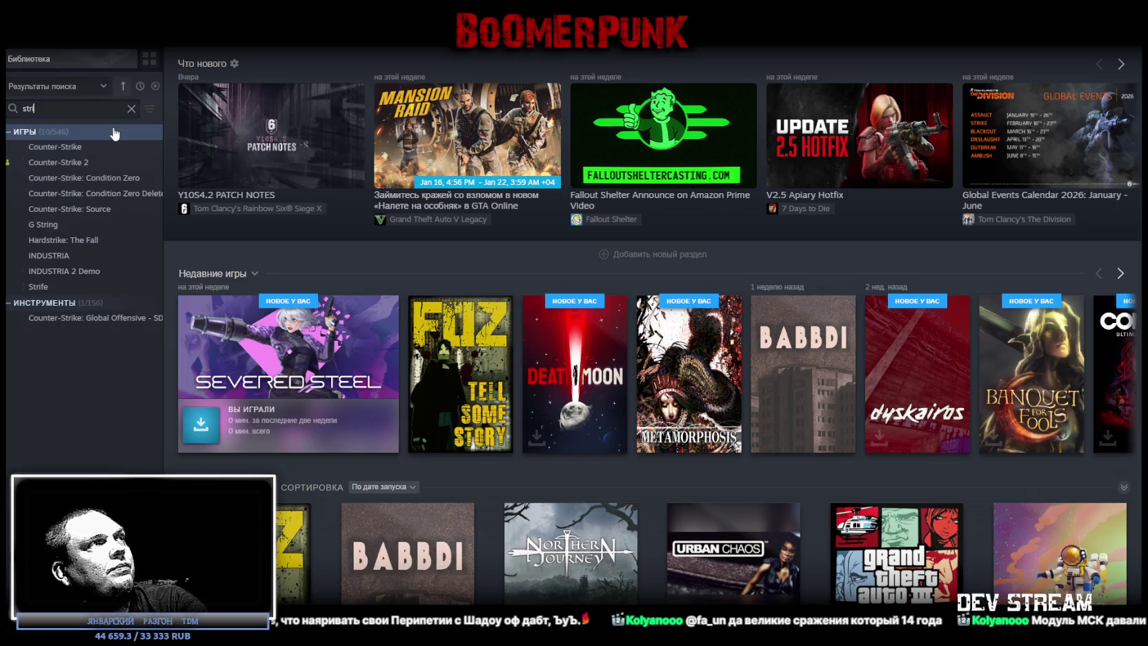
key(BackSpace)
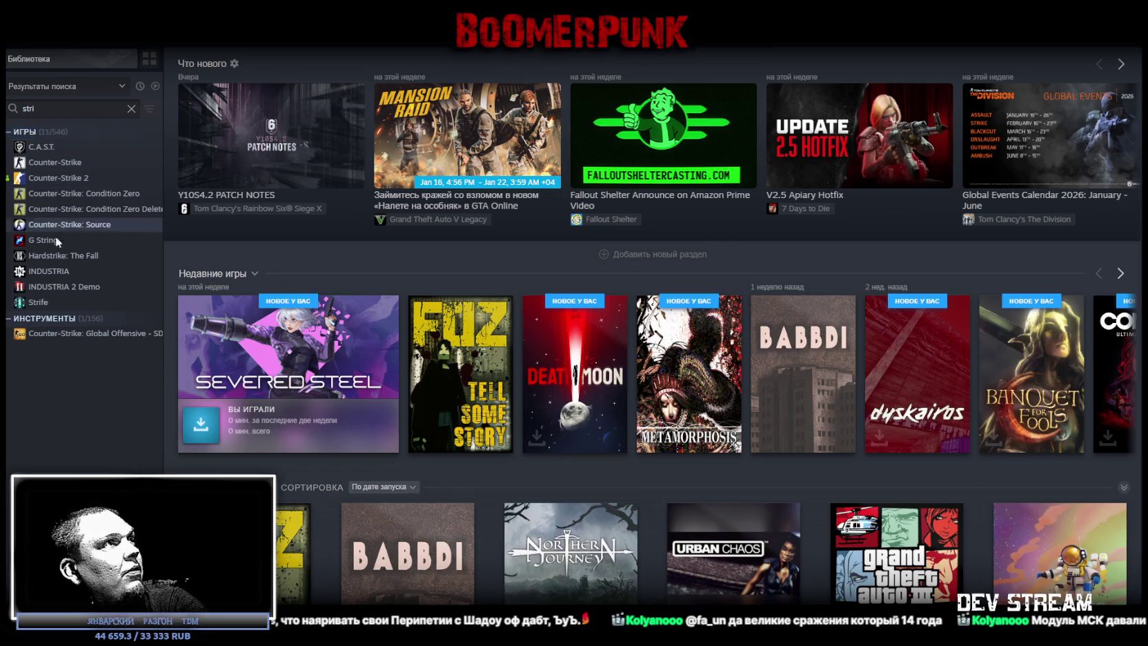
Step: Look over the G String game page, return to library Home, then back to Blockbench
click(31, 240)
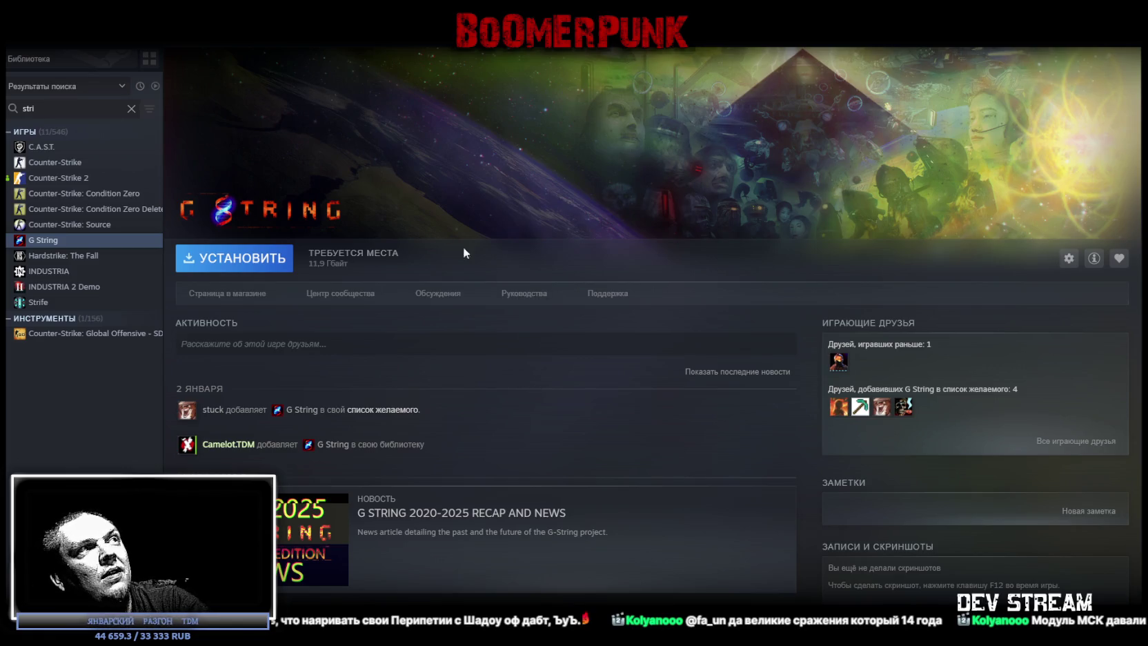
scroll(687, 288, down, 3)
scroll(641, 397, up, 3)
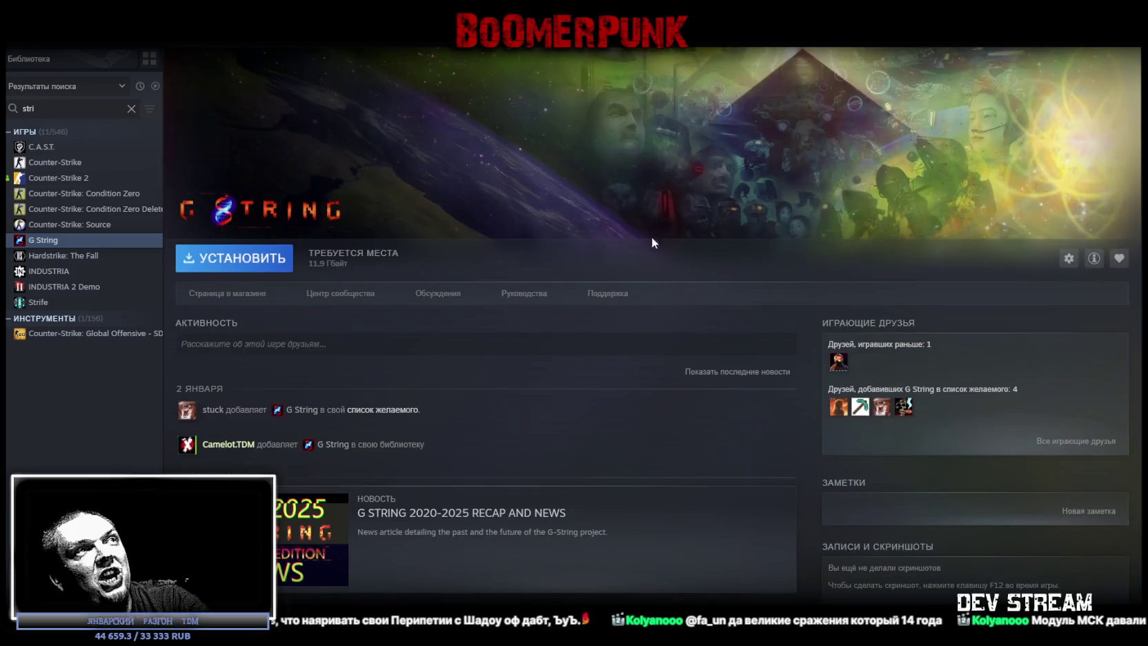
scroll(586, 310, down, 5)
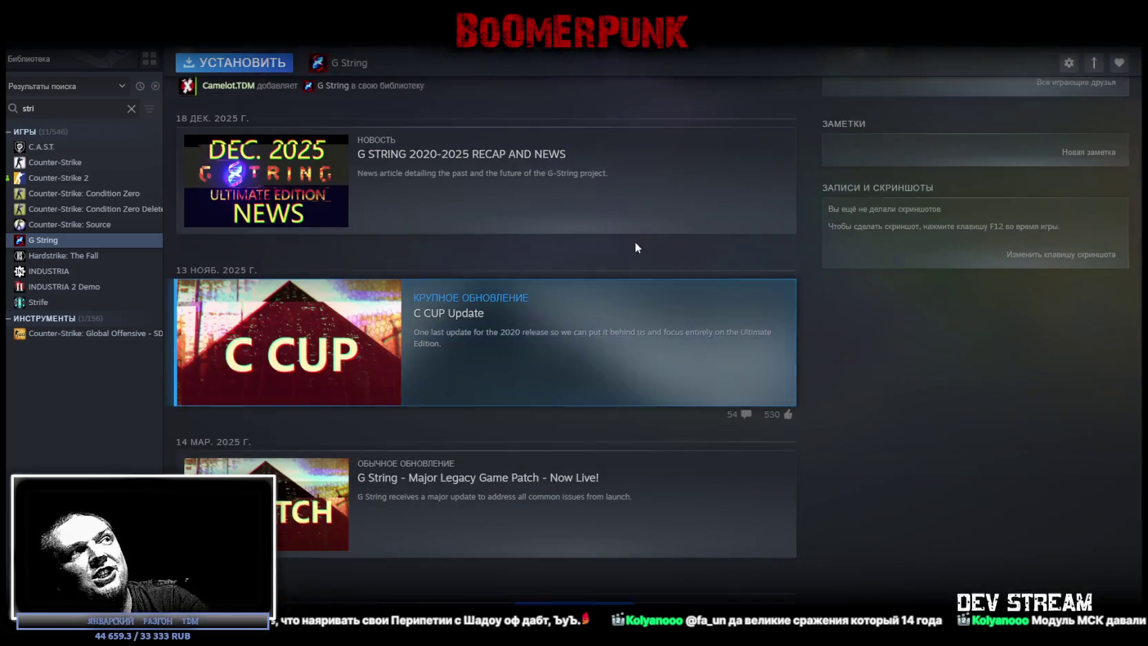
scroll(593, 276, up, 4)
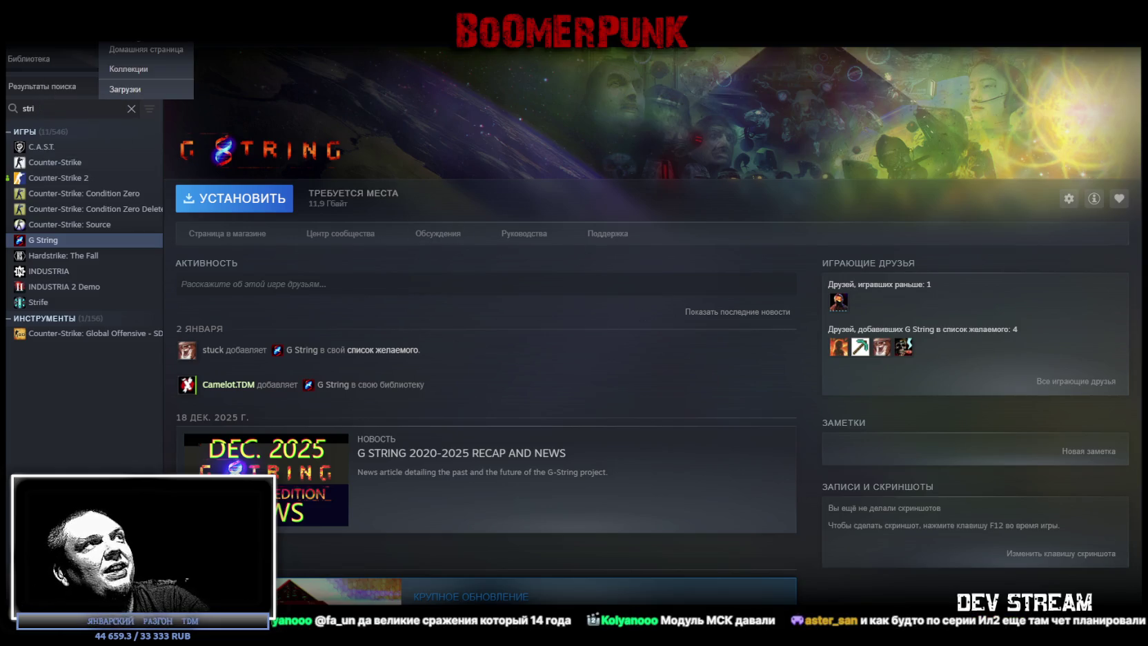
click(117, 57)
key(alt+Tab)
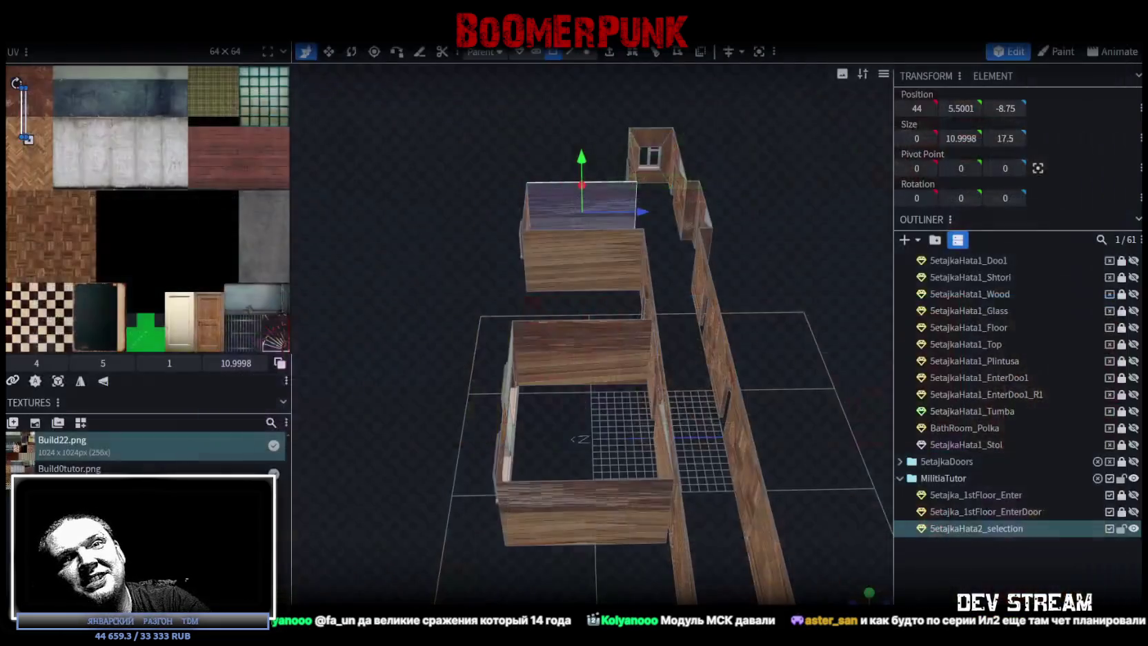
Step: Switch the wall model to vertex selection mode, then return to the Steam library
mouse_move(497, 242)
mouse_down()
mouse_move(476, 180)
mouse_move(506, 166)
mouse_up()
click(588, 51)
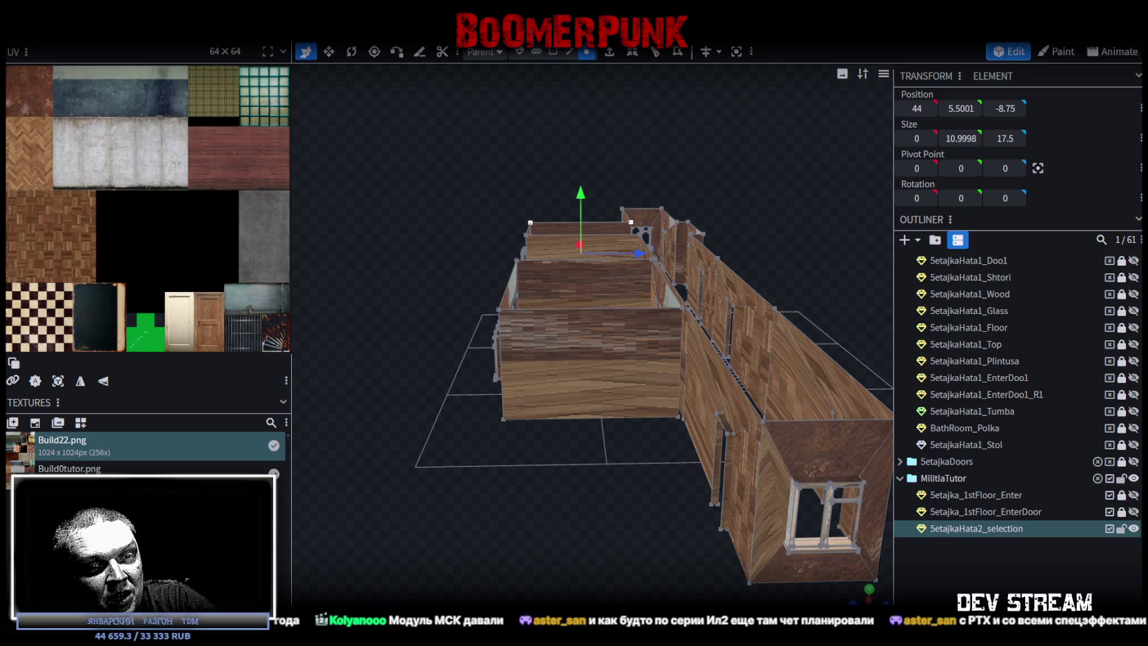
key(alt+Tab)
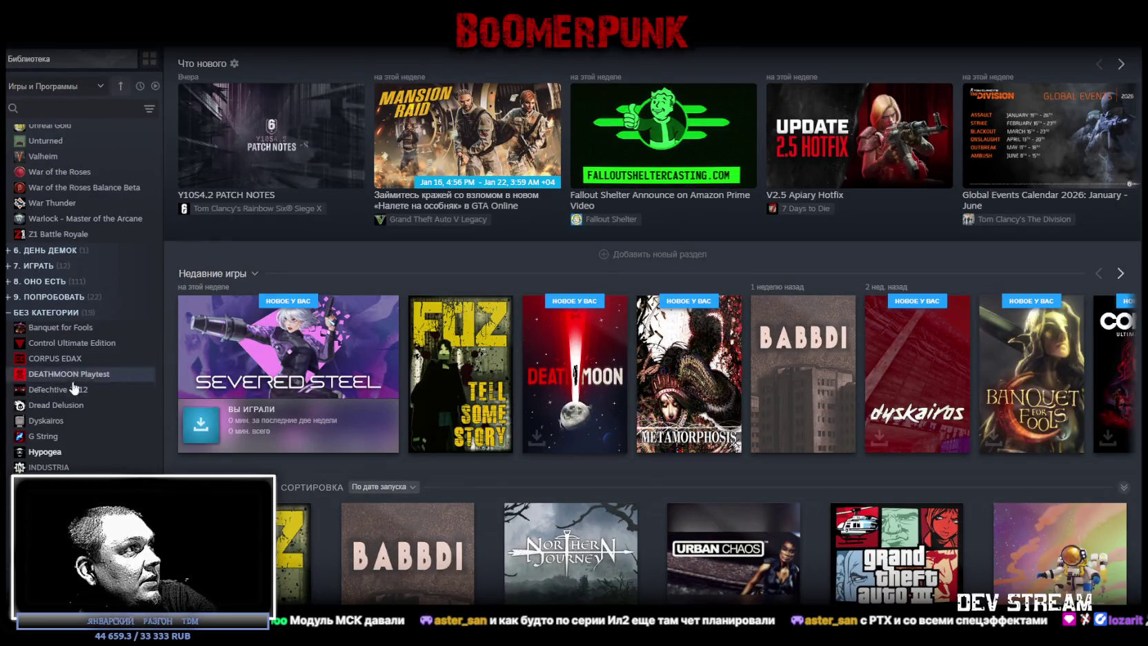
Step: View the Hypogea and INDUSTRIA library pages, then return to the Blockbench house model
click(45, 452)
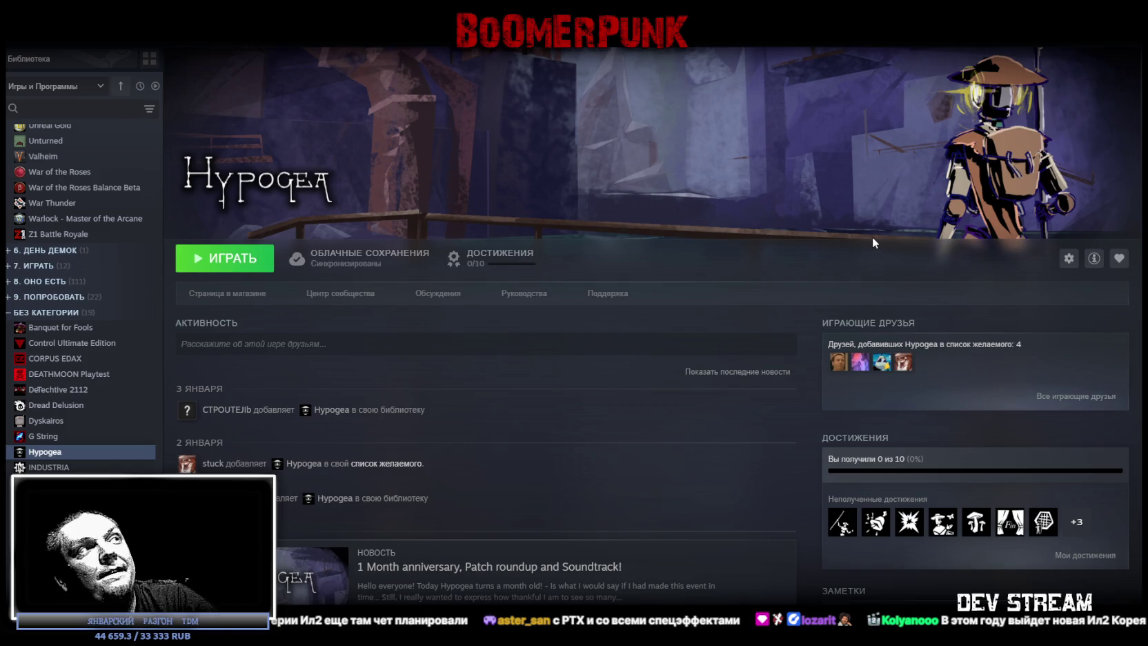
click(55, 467)
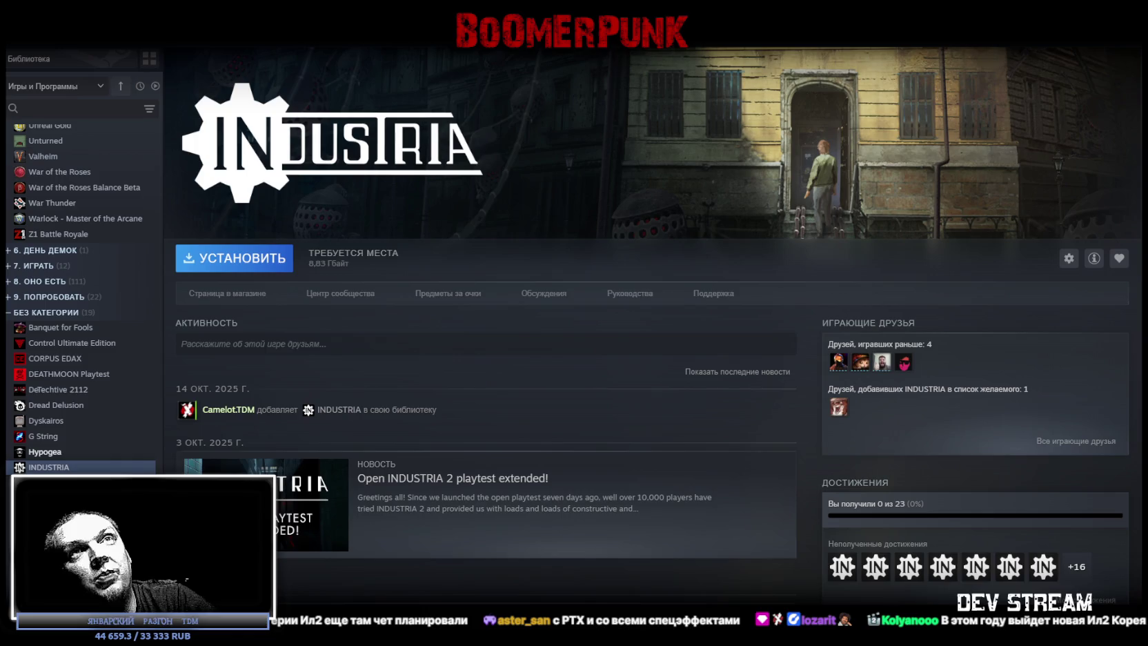
key(alt+Tab)
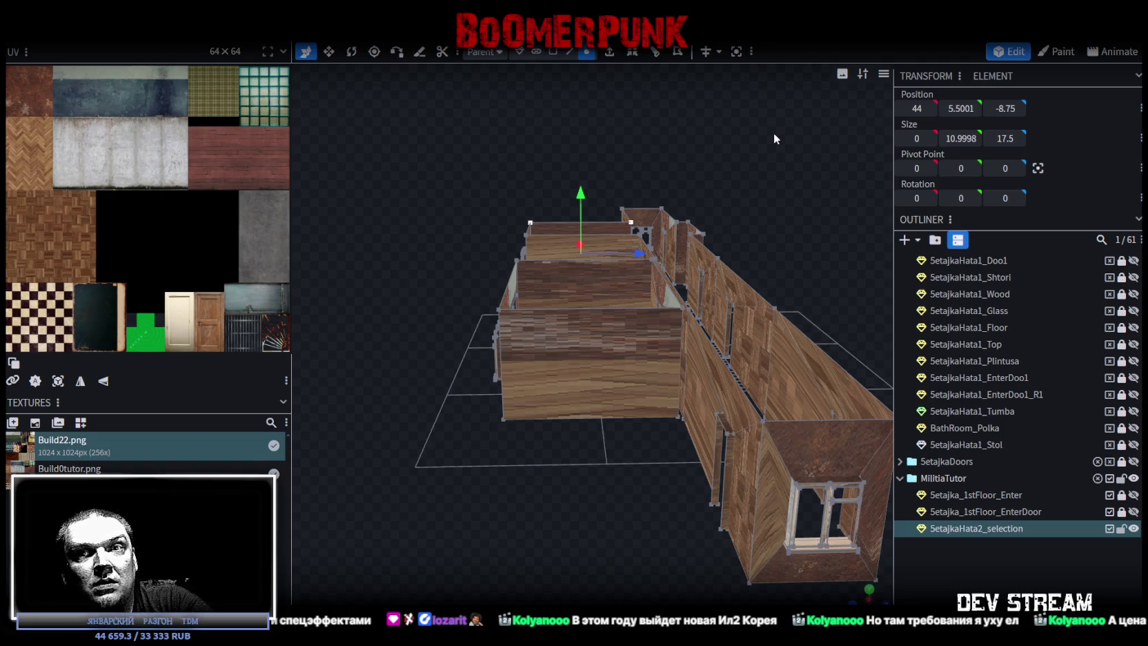
Step: Select the inner wall face and push it back along Z to -1
mouse_move(773, 132)
mouse_down()
mouse_move(742, 247)
mouse_move(717, 301)
mouse_move(690, 319)
mouse_move(459, 300)
mouse_move(448, 345)
mouse_move(704, 332)
mouse_move(676, 305)
mouse_move(546, 347)
mouse_up()
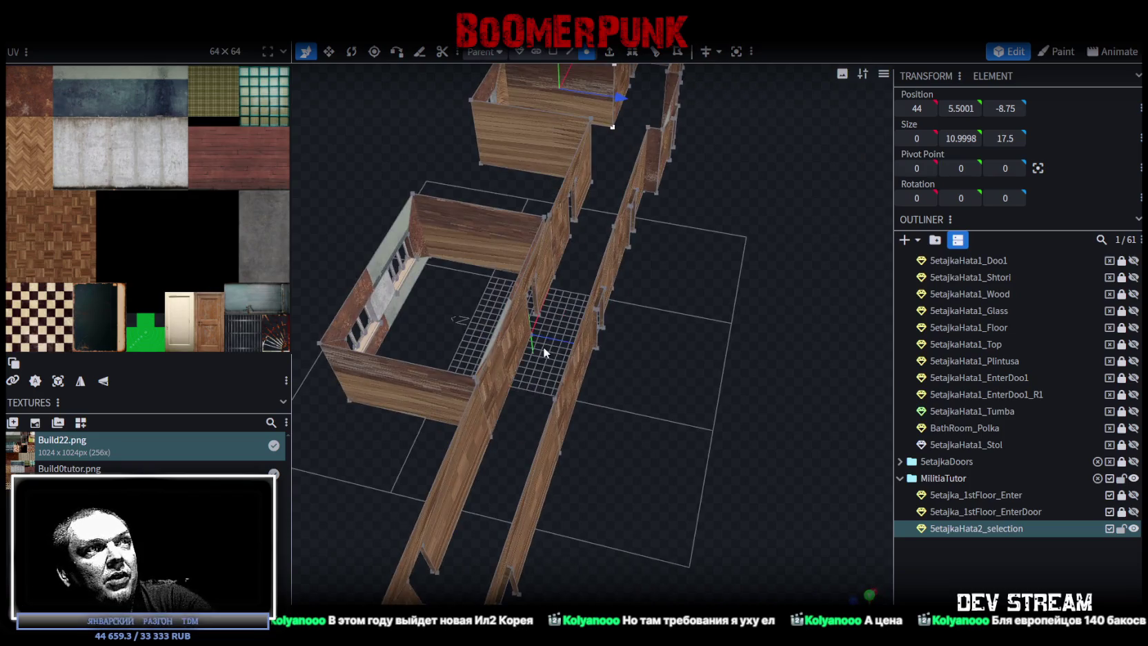
scroll(655, 355, up, 5)
drag(655, 354, 621, 207)
click(552, 52)
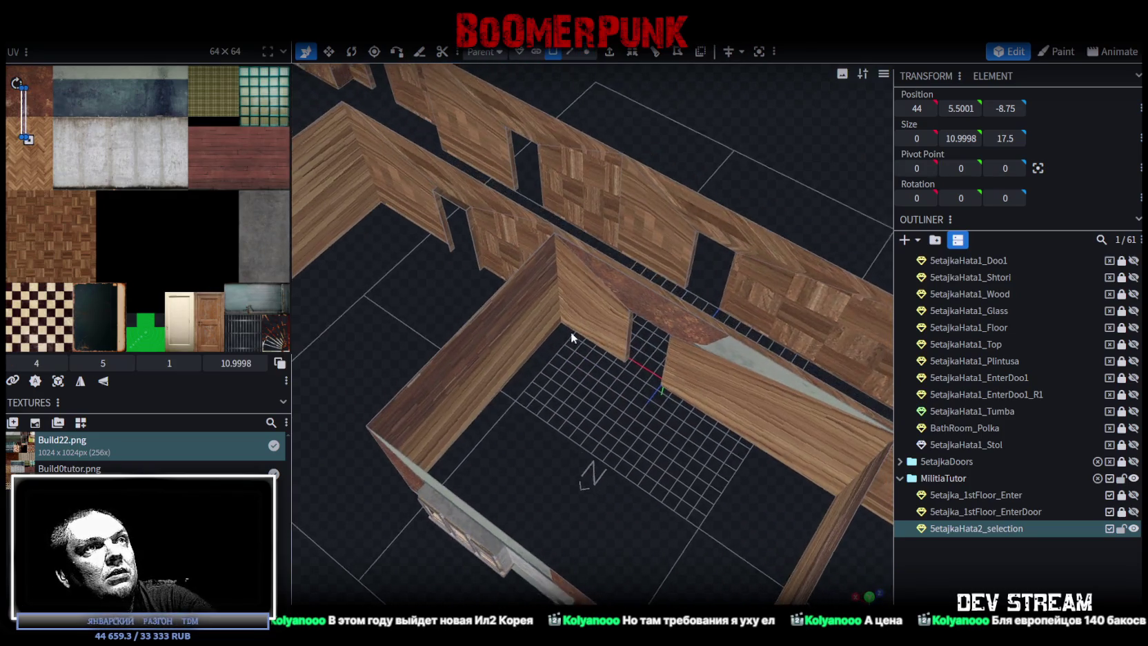
drag(570, 331, 552, 255)
click(551, 255)
shift+click(674, 354)
mouse_move(674, 355)
mouse_down()
mouse_move(609, 403)
mouse_move(577, 302)
mouse_move(518, 313)
mouse_move(674, 315)
mouse_move(680, 341)
mouse_up()
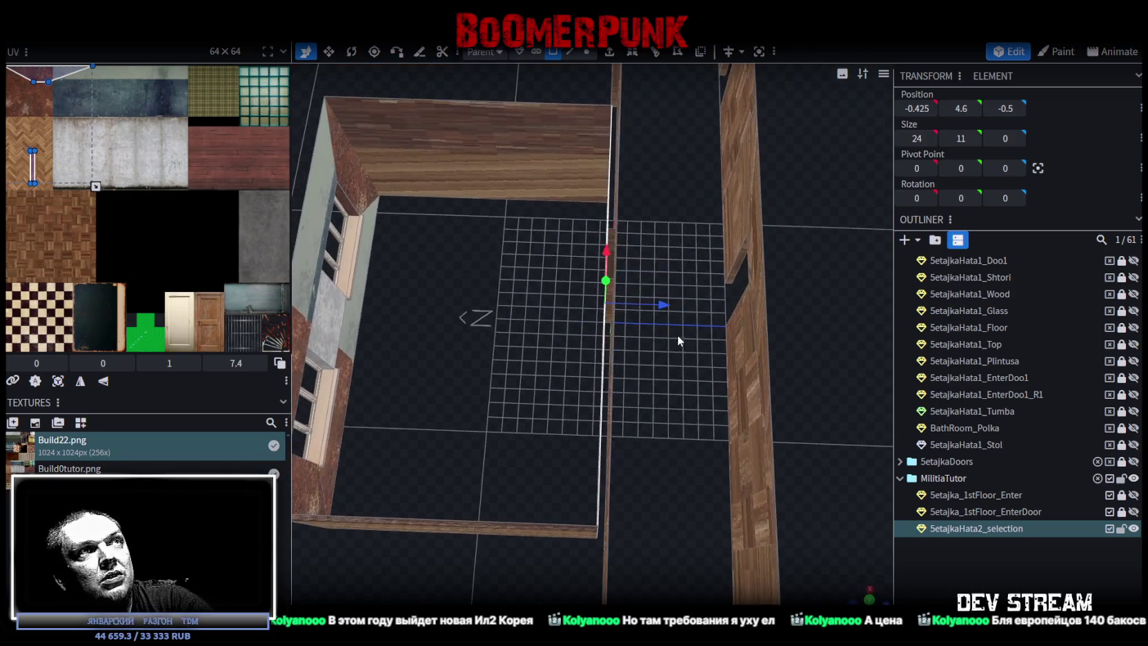
mouse_move(666, 301)
mouse_down()
mouse_move(596, 328)
mouse_move(797, 352)
mouse_move(709, 251)
mouse_move(524, 254)
mouse_move(460, 222)
mouse_move(756, 356)
mouse_move(739, 307)
mouse_move(537, 327)
mouse_move(628, 415)
mouse_move(636, 365)
mouse_move(630, 402)
mouse_move(594, 394)
mouse_move(599, 369)
mouse_up()
Step: In vertex mode, slide the 3.3 × 7.4 × 9 doorway left along X from 19.65
scroll(599, 363, up, 3)
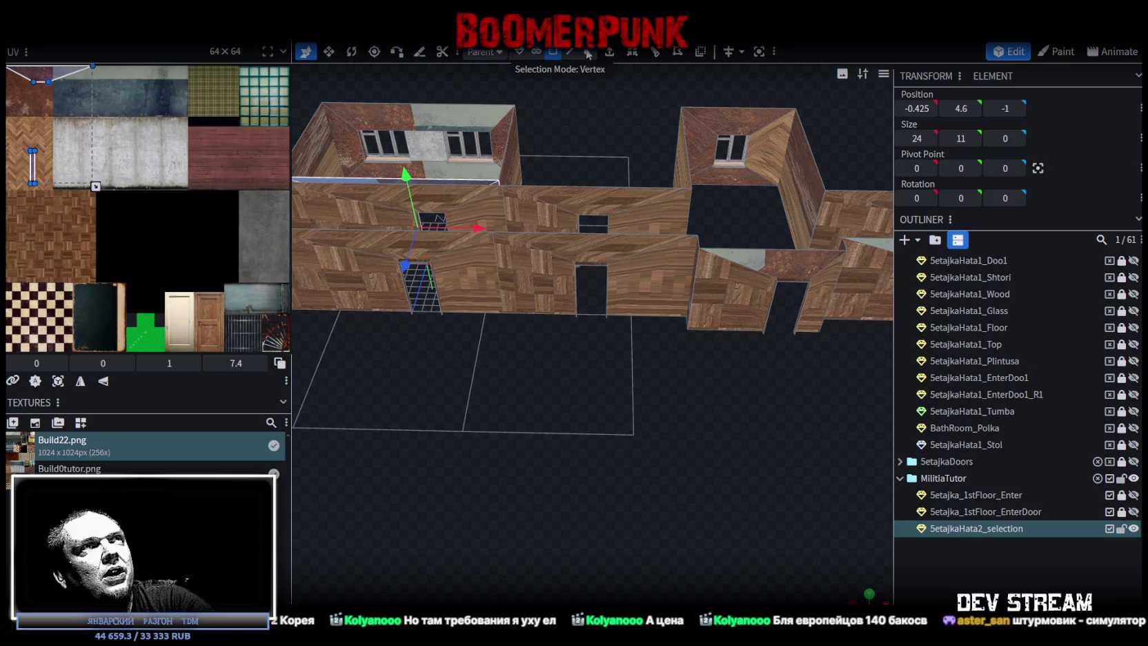
click(587, 55)
click(637, 376)
drag(636, 377, 620, 404)
drag(593, 321, 546, 319)
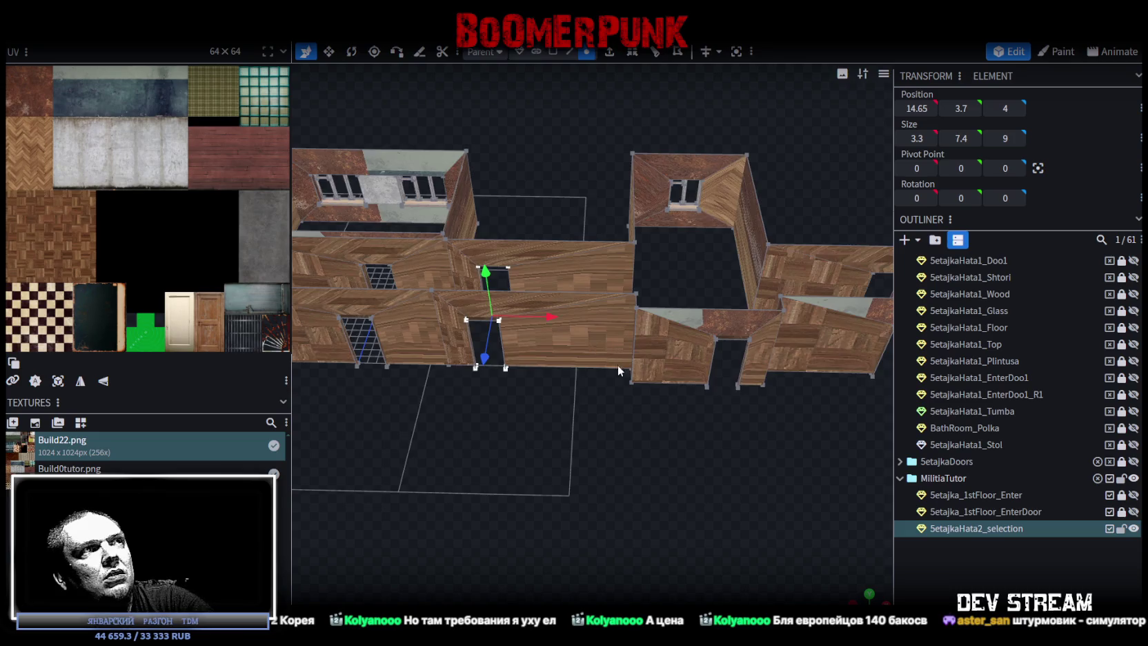
scroll(617, 364, down, 5)
drag(585, 410, 600, 405)
scroll(600, 406, up, 5)
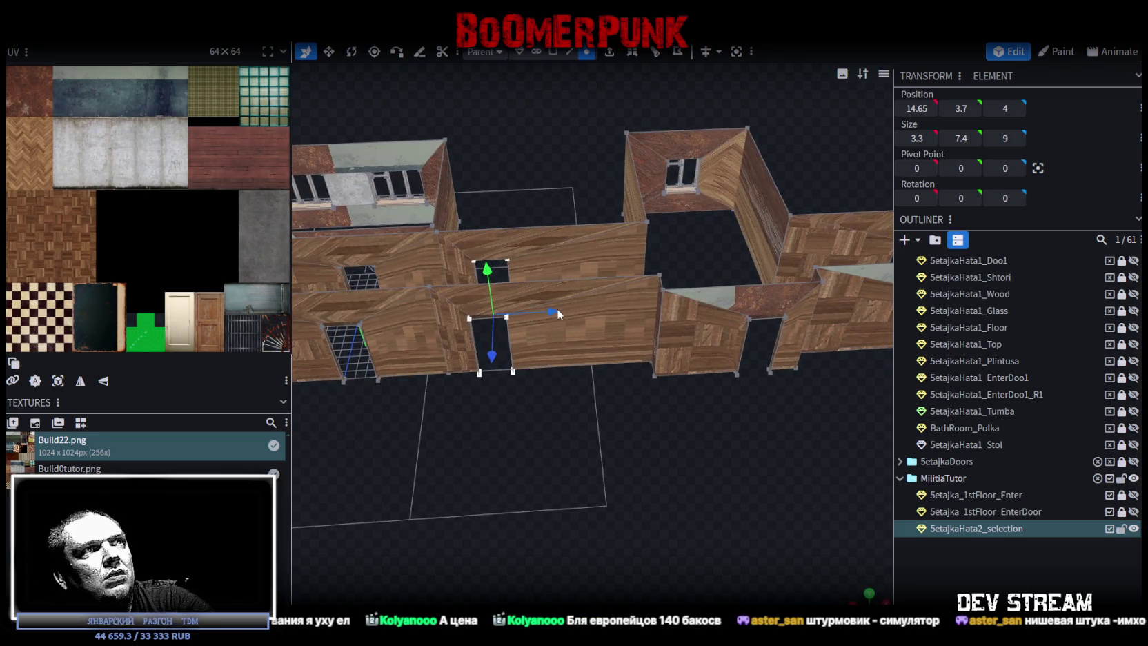